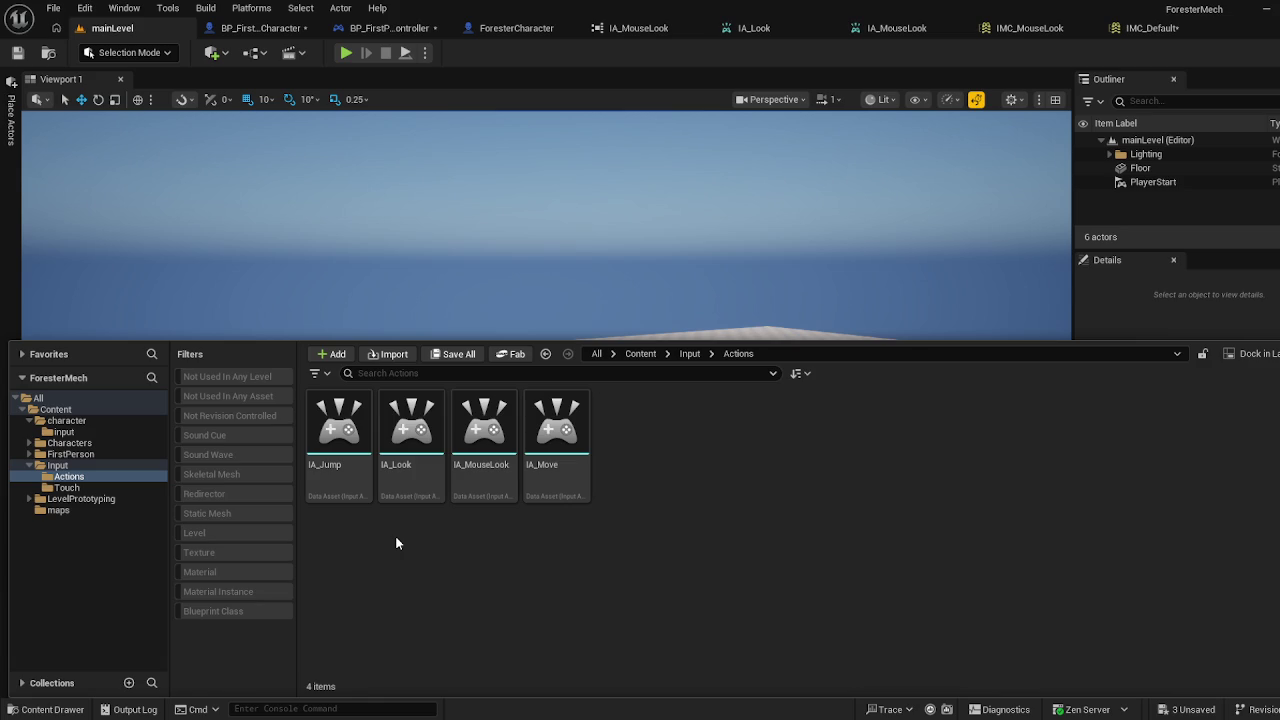
Tilt the level view down and orbit right to look across the checkered floor
mouse_move(691, 303)
mouse_down()
mouse_move(691, 340)
mouse_move(691, 290)
mouse_up()
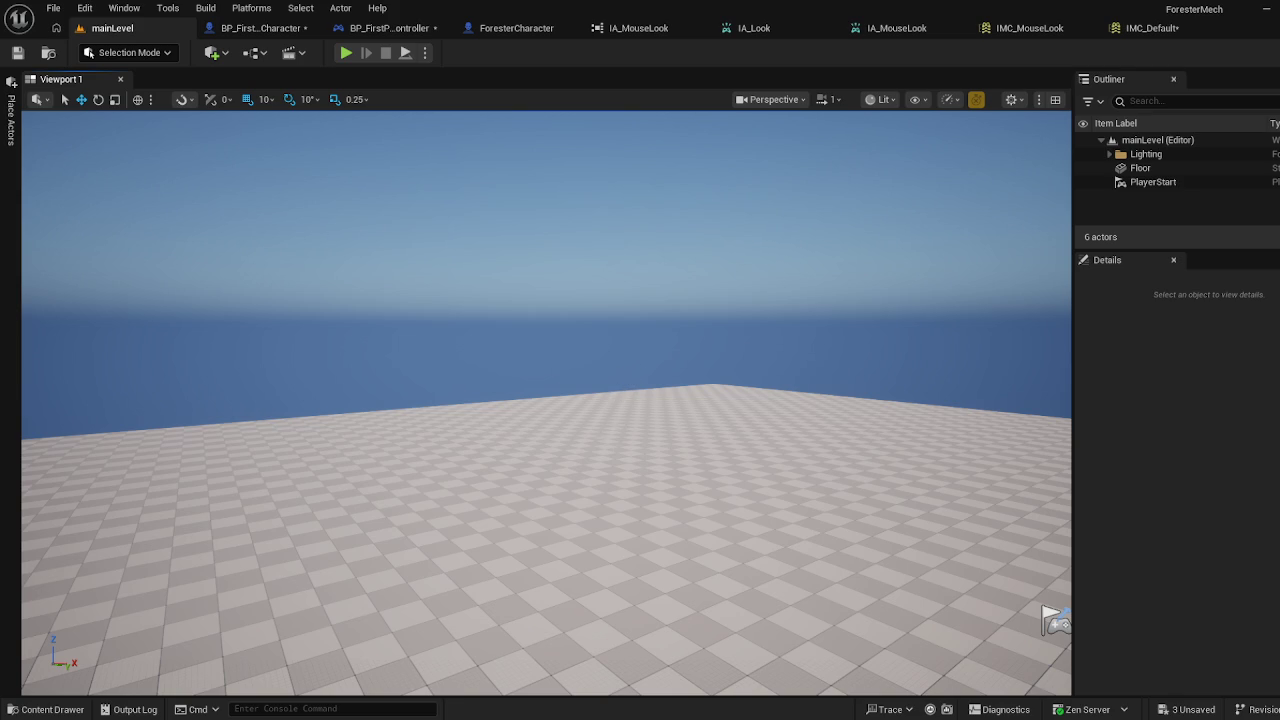
mouse_move(546, 400)
mouse_down()
mouse_move(680, 400)
mouse_move(700, 350)
mouse_move(690, 420)
mouse_move(660, 400)
mouse_up()
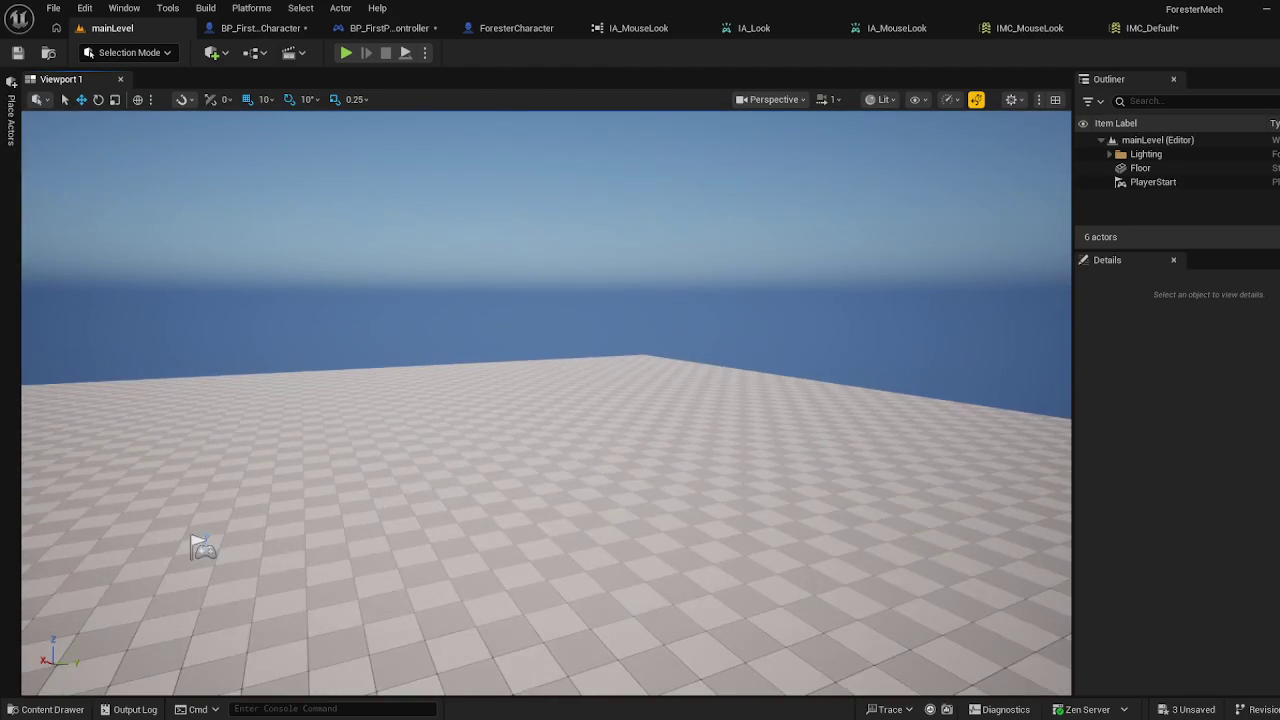
Review the IA_MouseLook, IA_Look, IMC_MouseLook and IMC_Default asset tabs
click(897, 28)
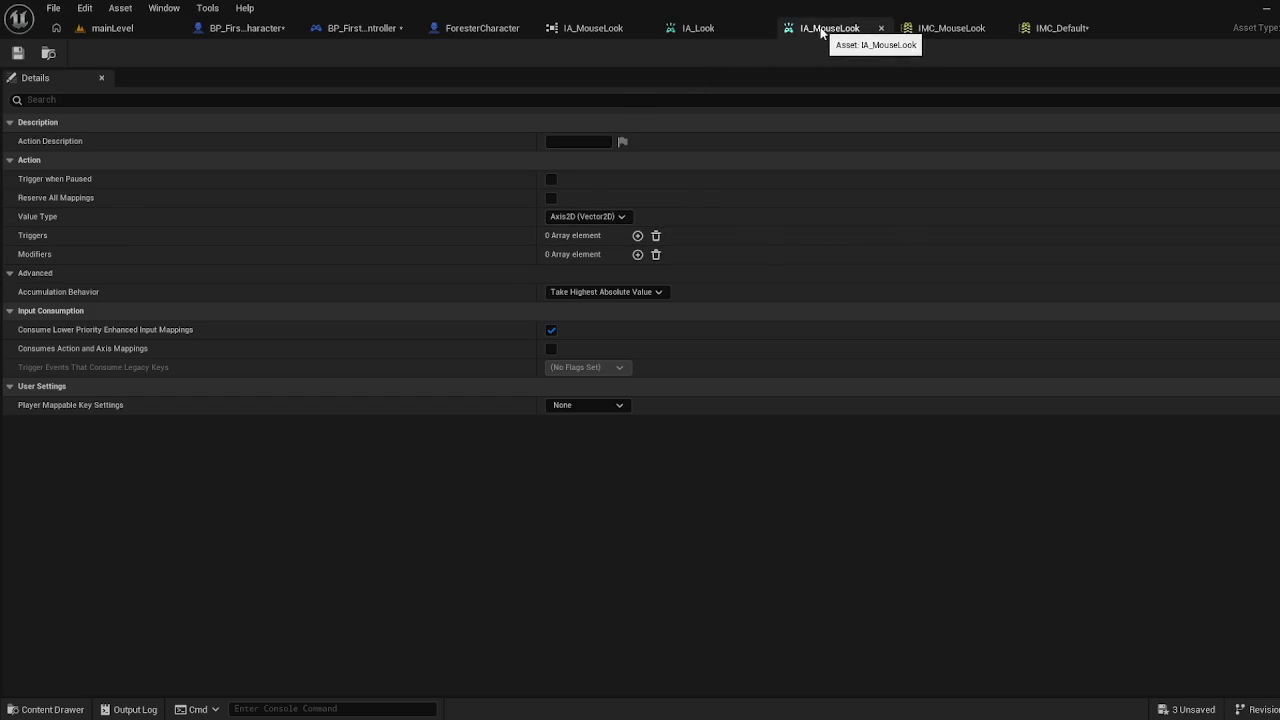
click(717, 32)
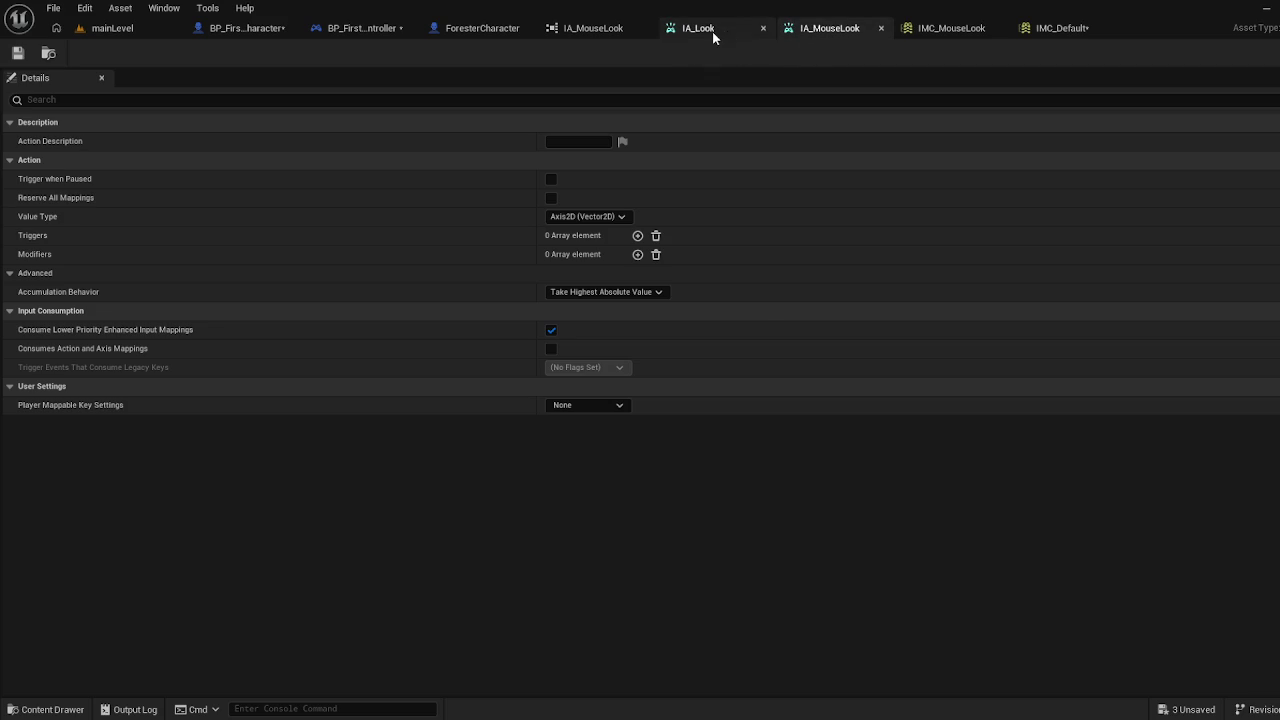
click(955, 30)
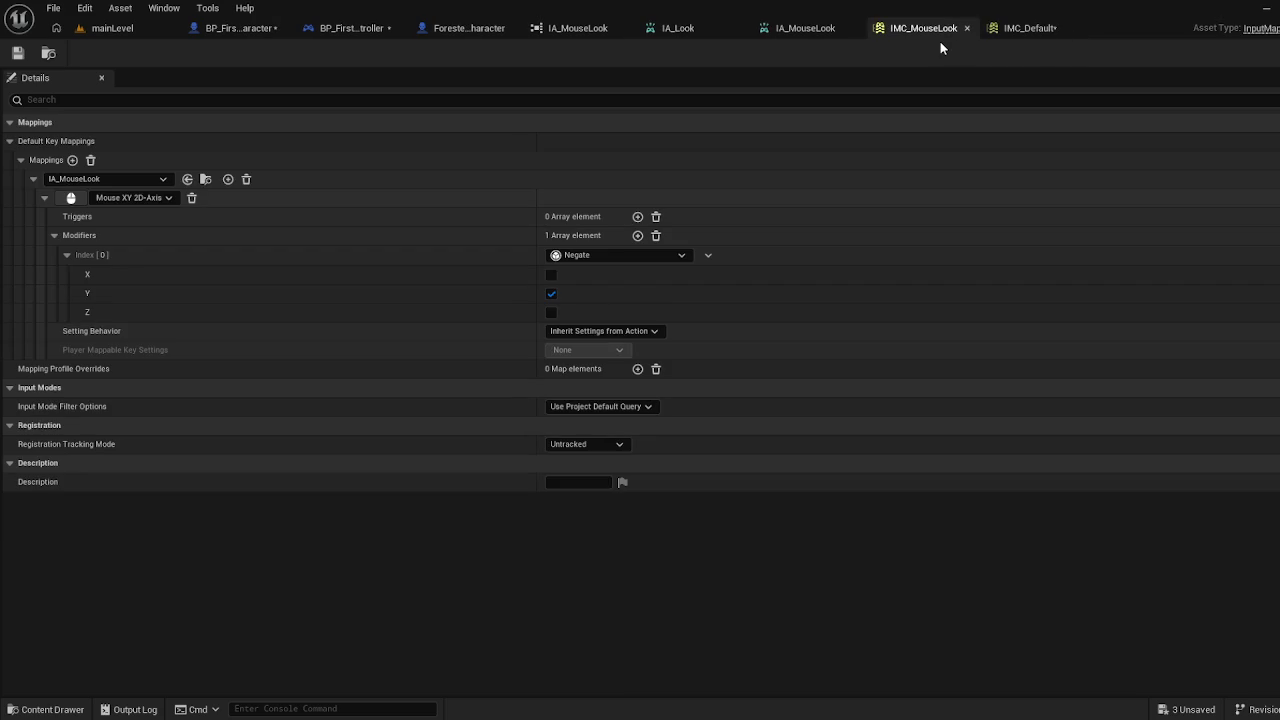
click(1038, 28)
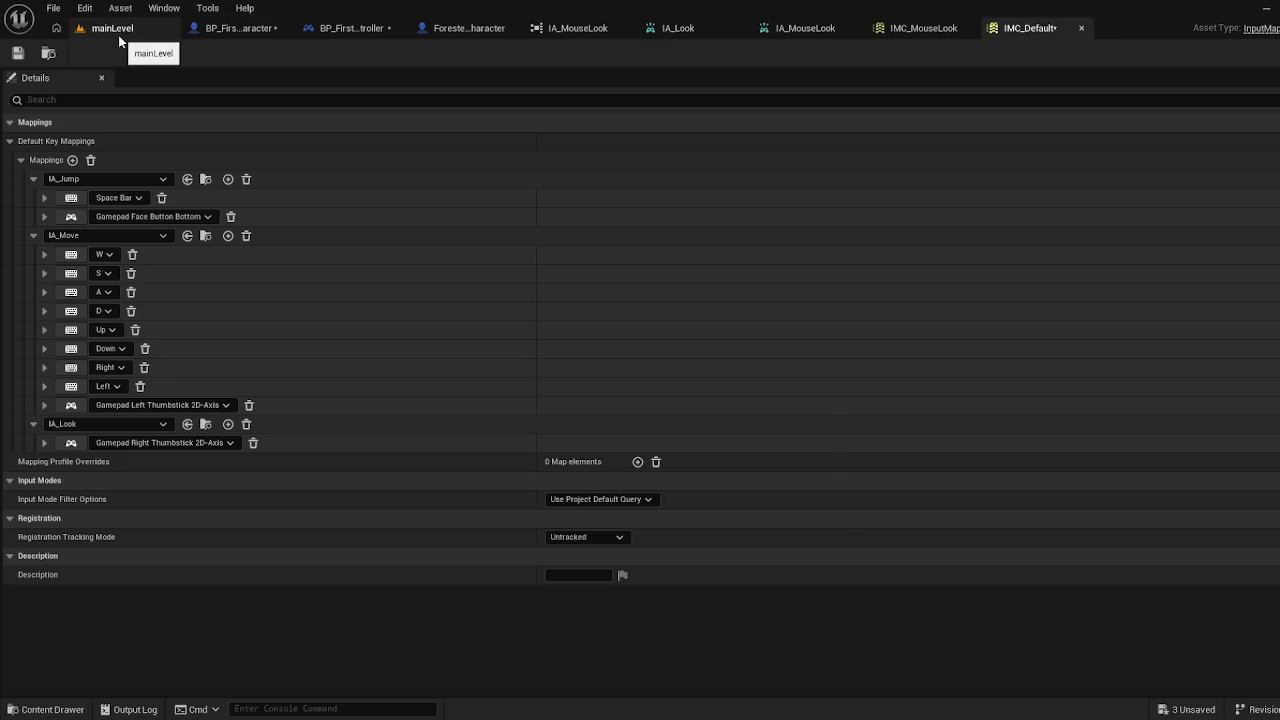
click(585, 28)
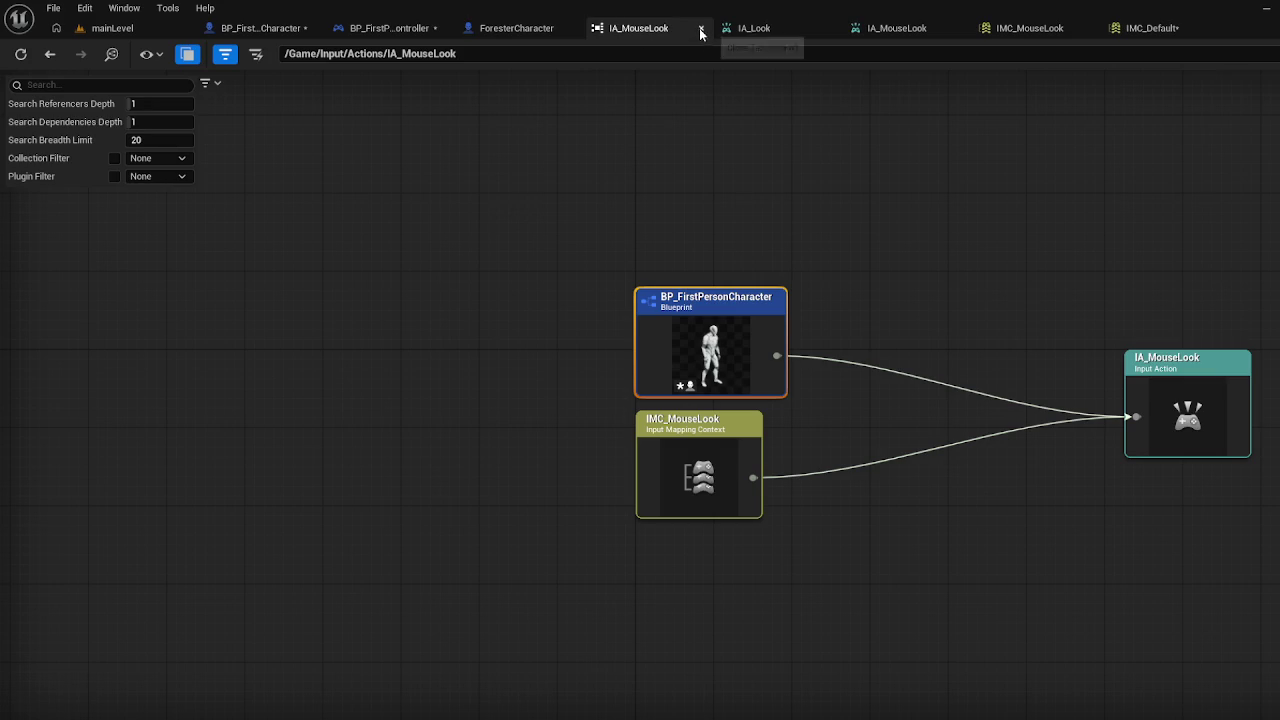
Close the IA_MouseLook reference view and show Input/Actions over mainLevel
click(701, 28)
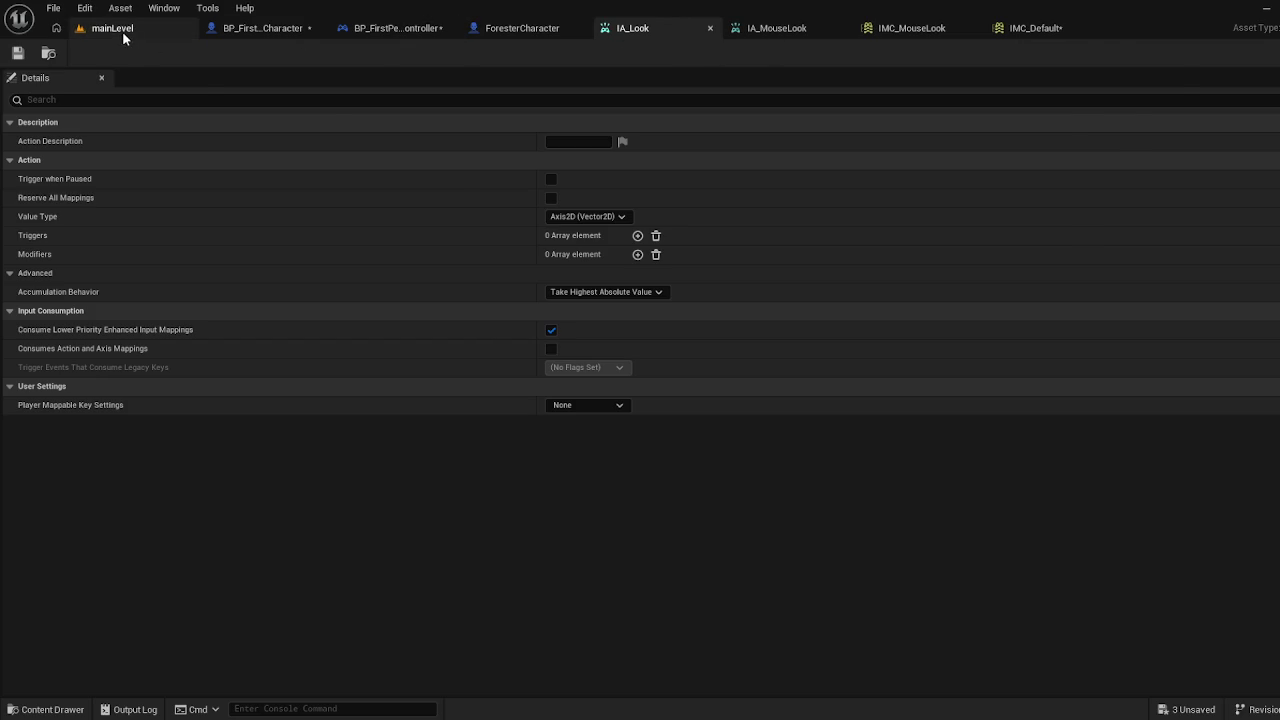
click(122, 31)
click(47, 709)
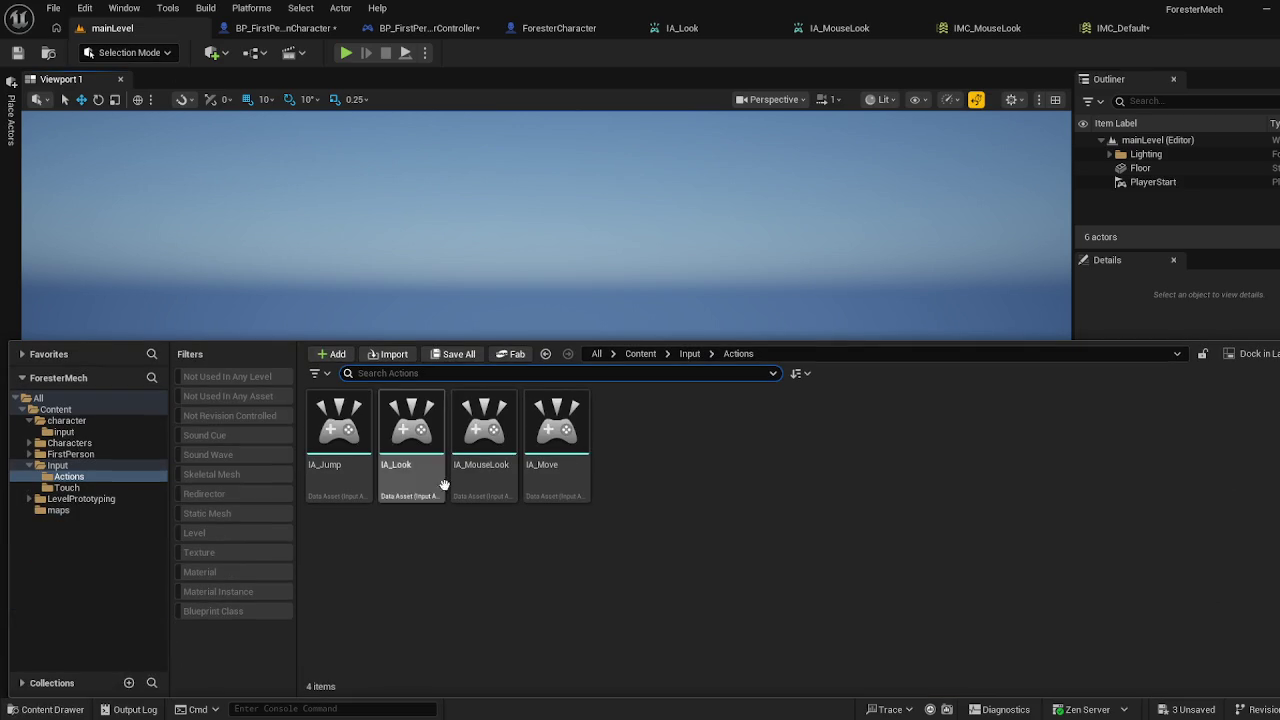
Select IA_Look and IA_Move in Input/Actions and paste them into character/input
click(453, 562)
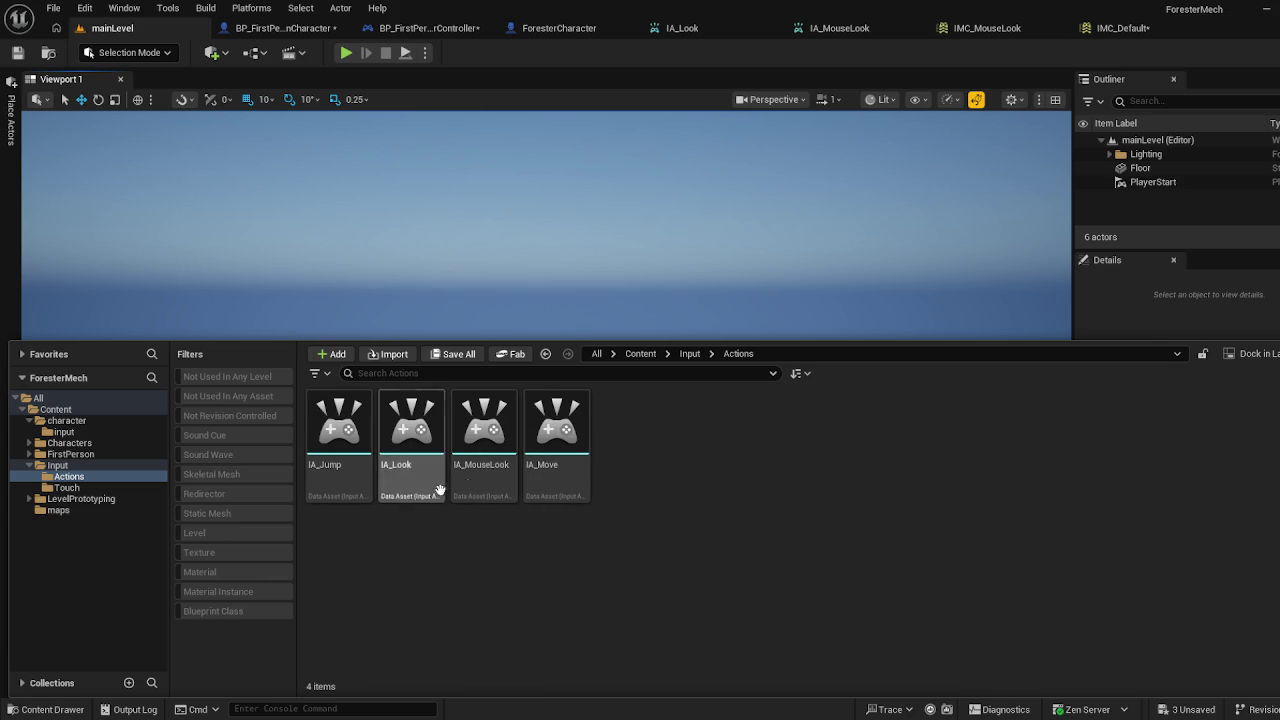
click(338, 440)
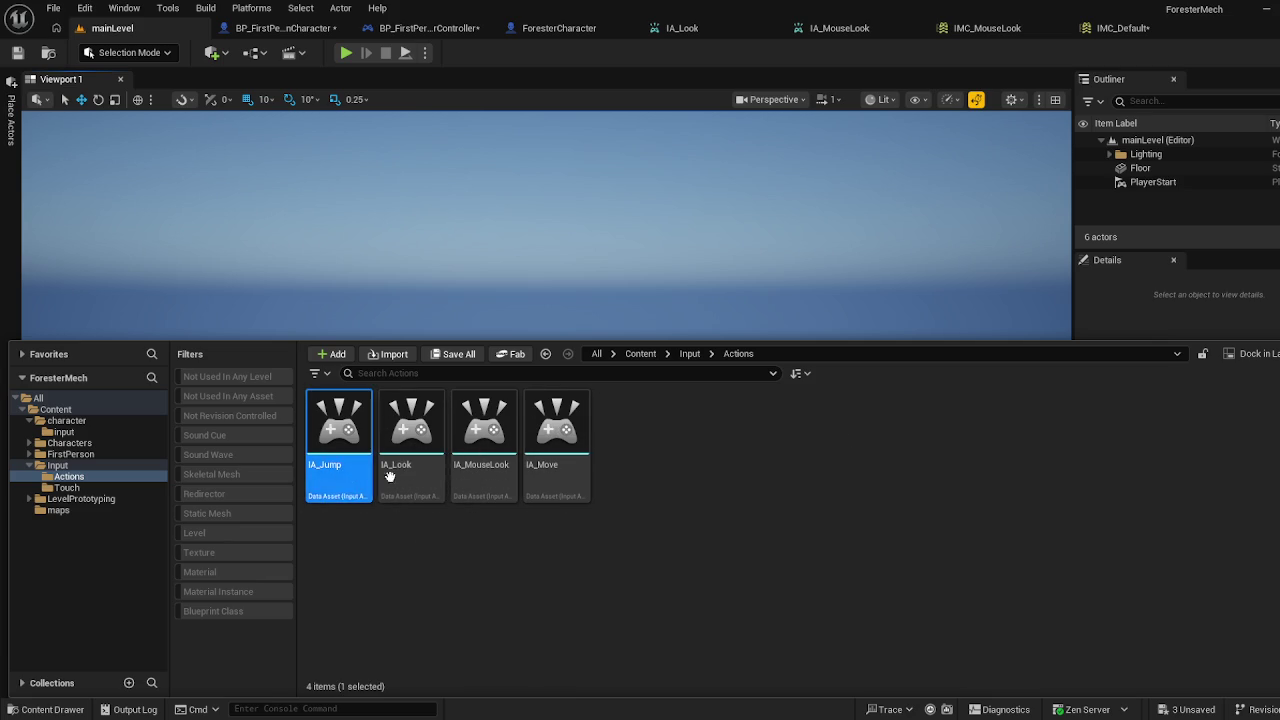
ctrl+click(400, 470)
ctrl+click(556, 465)
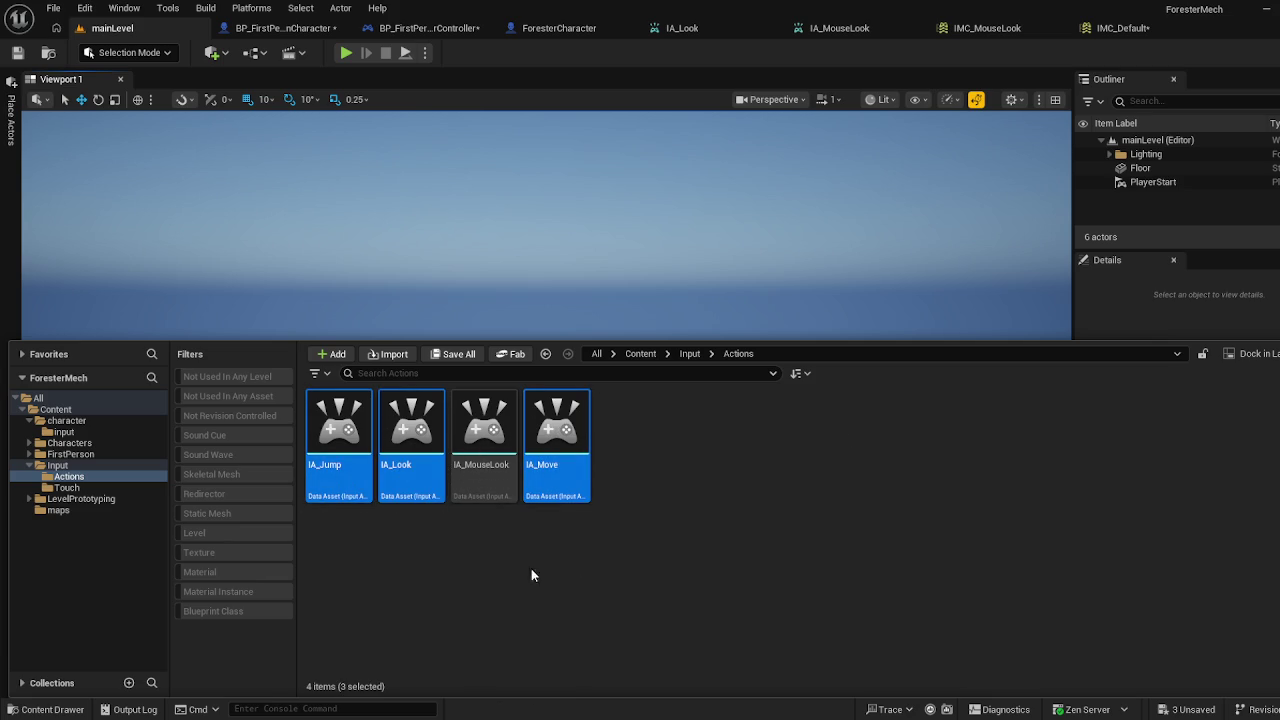
click(412, 465)
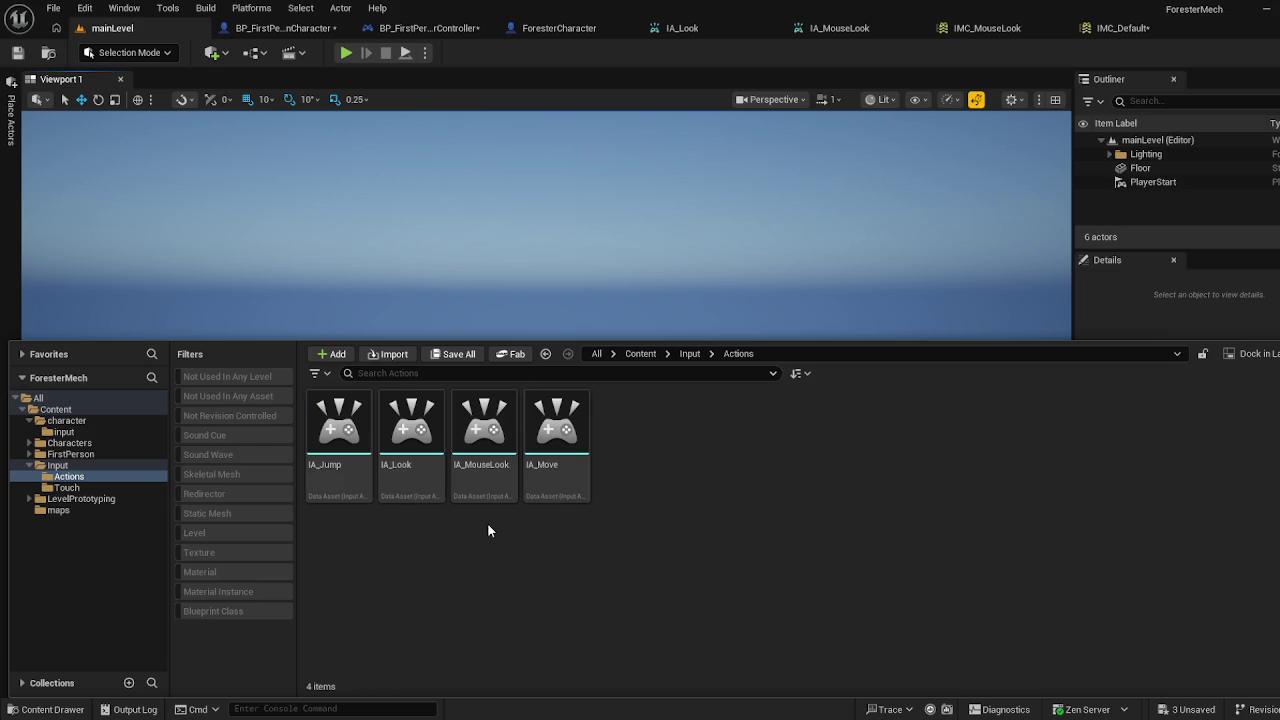
ctrl+click(559, 467)
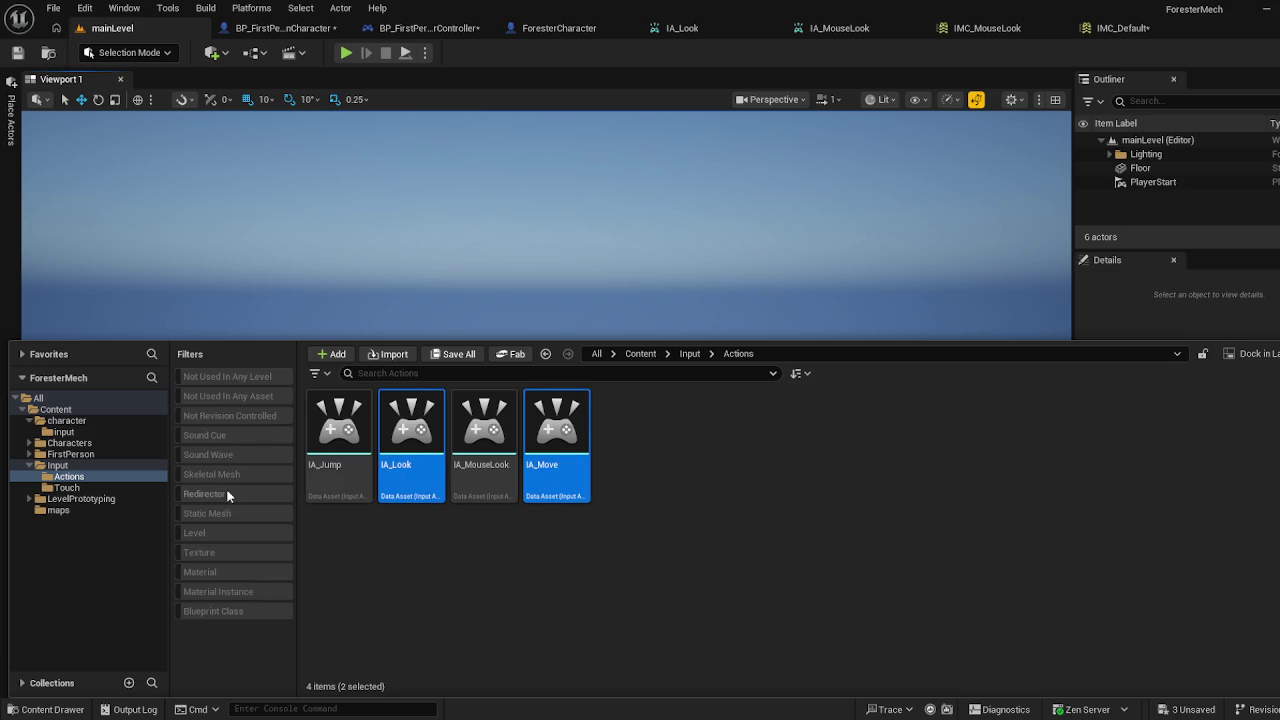
click(63, 431)
key(ctrl+v)
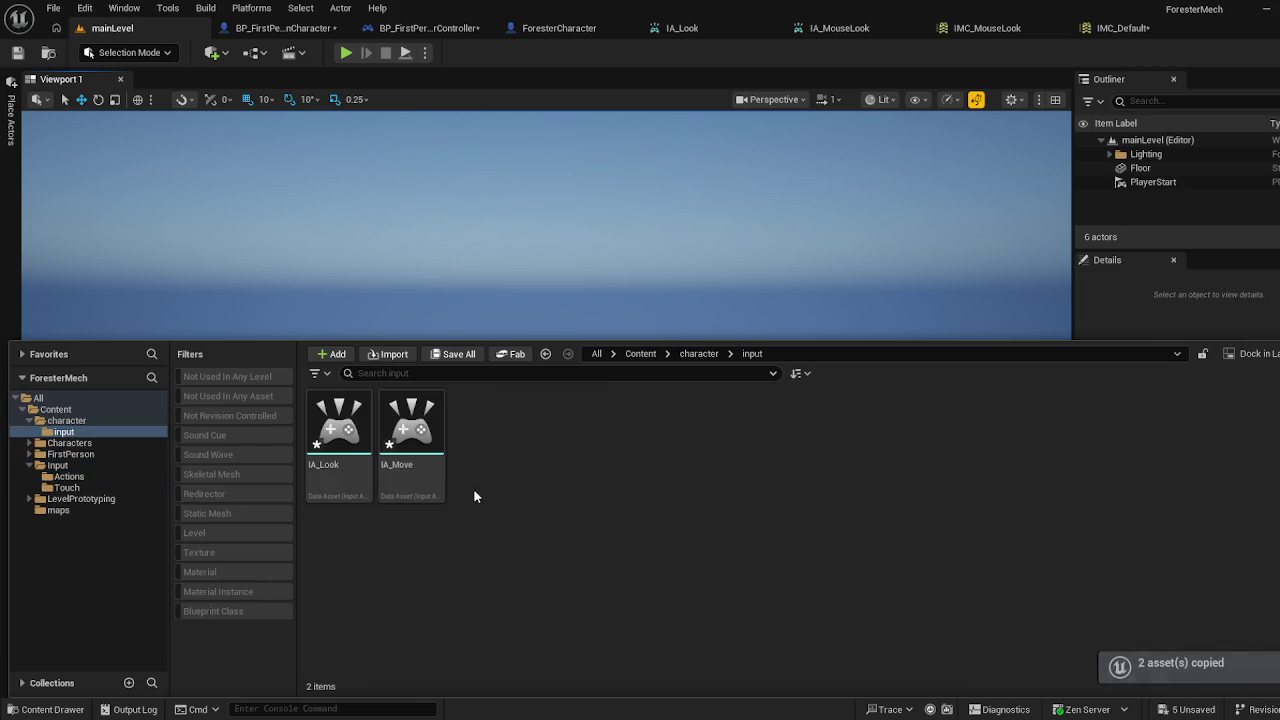
Rename the pasted IA_Look copy to IA_ForesterLook
click(330, 468)
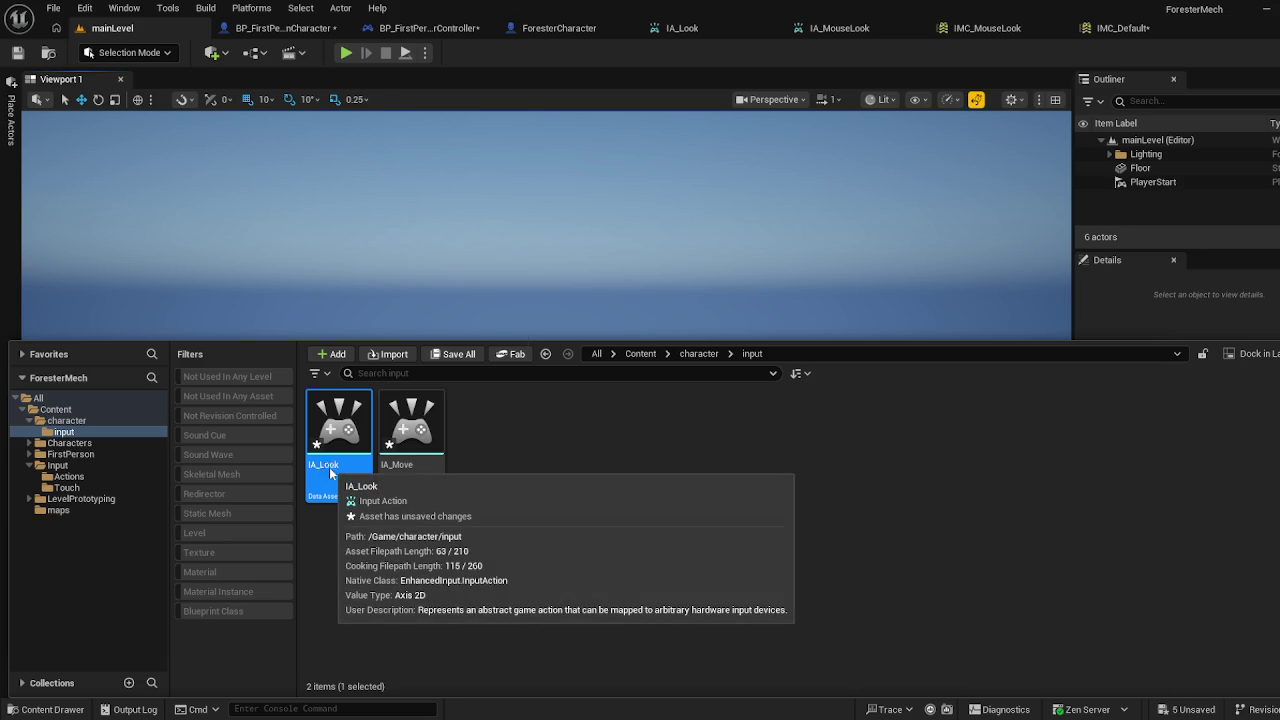
right_click(328, 466)
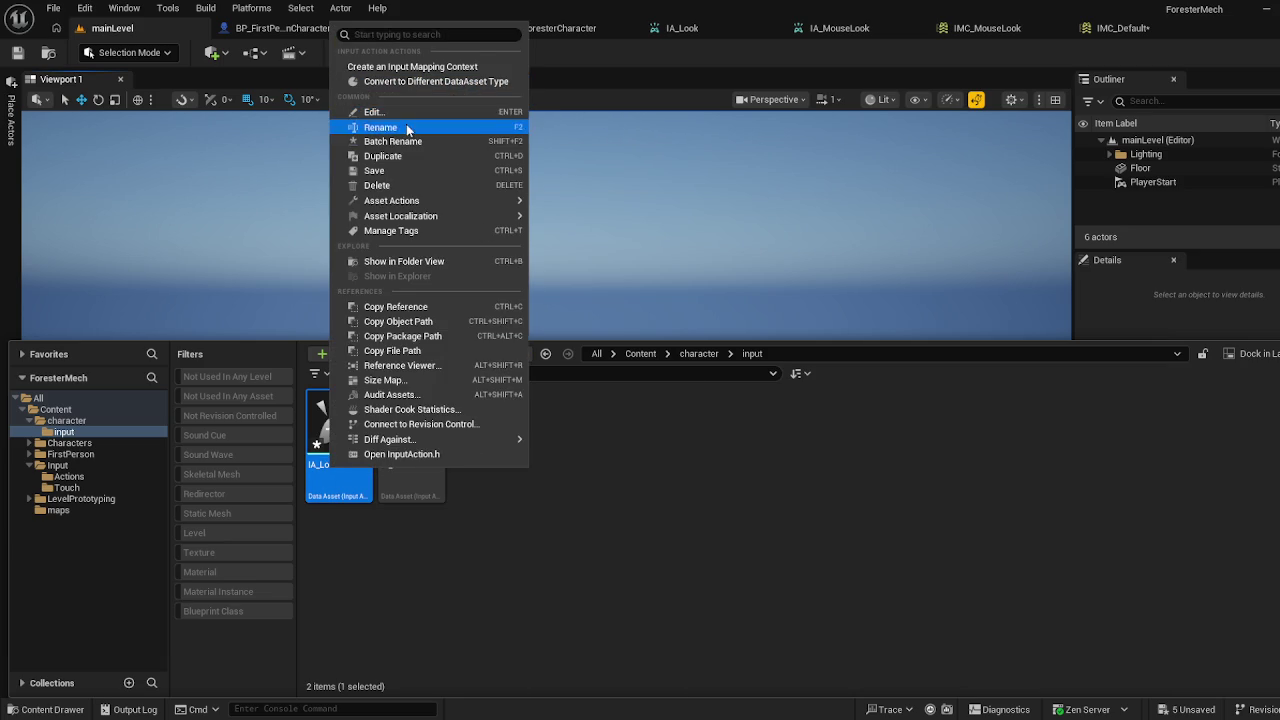
click(408, 128)
key(End)
key(BackSpace)
key(BackSpace)
key(BackSpace)
text(ForesterLook)
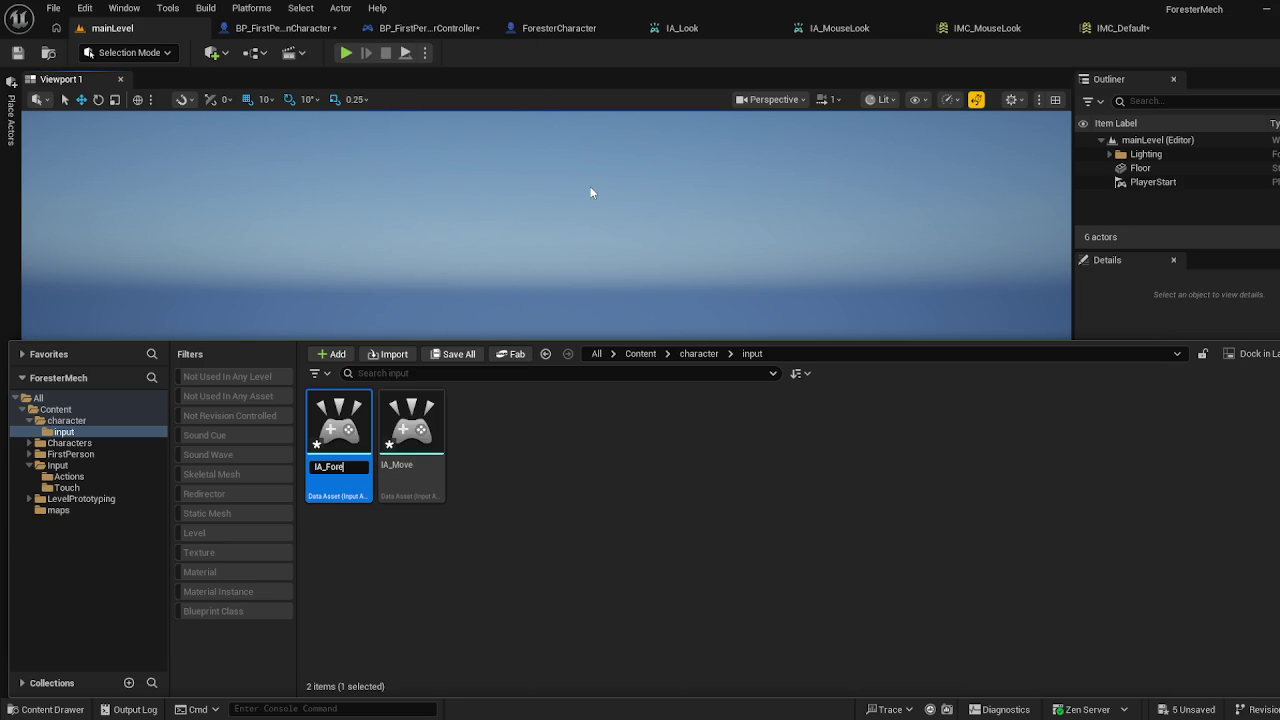
key(Return)
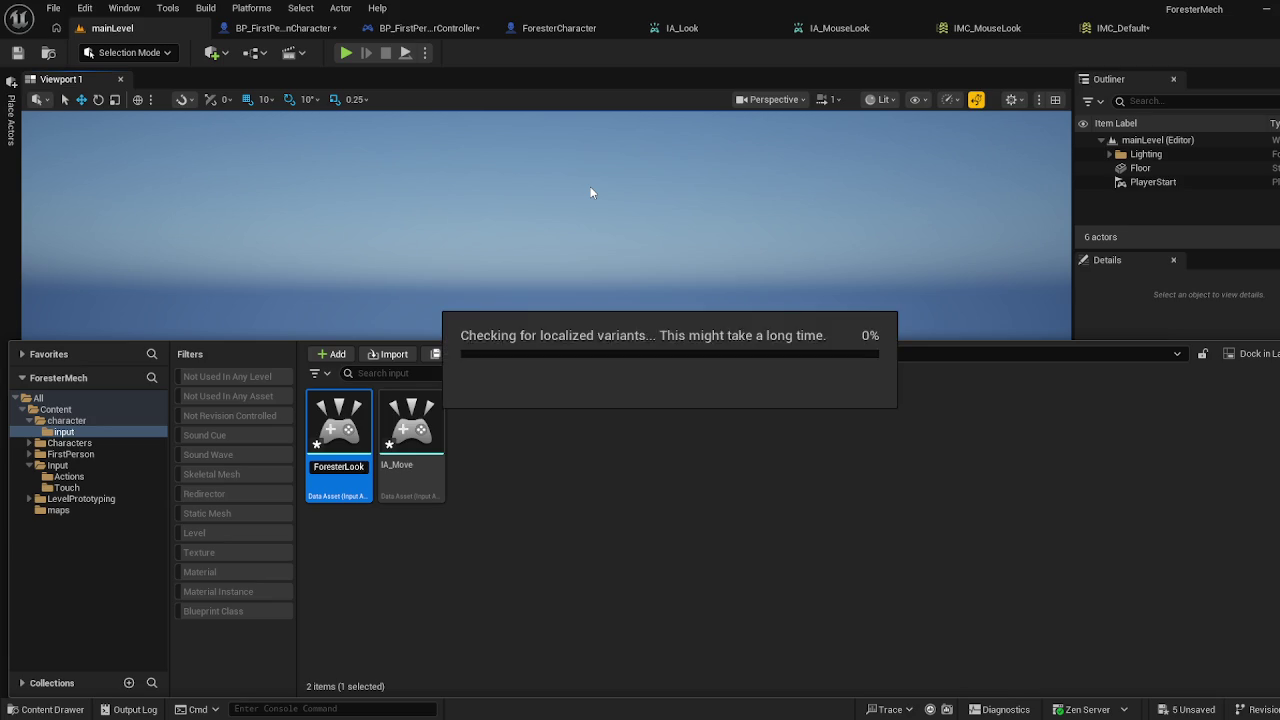
Rename the IA_Move copy to IA_ForesterMove and remove IA_Jump's gamepad face-button mapping
click(408, 451)
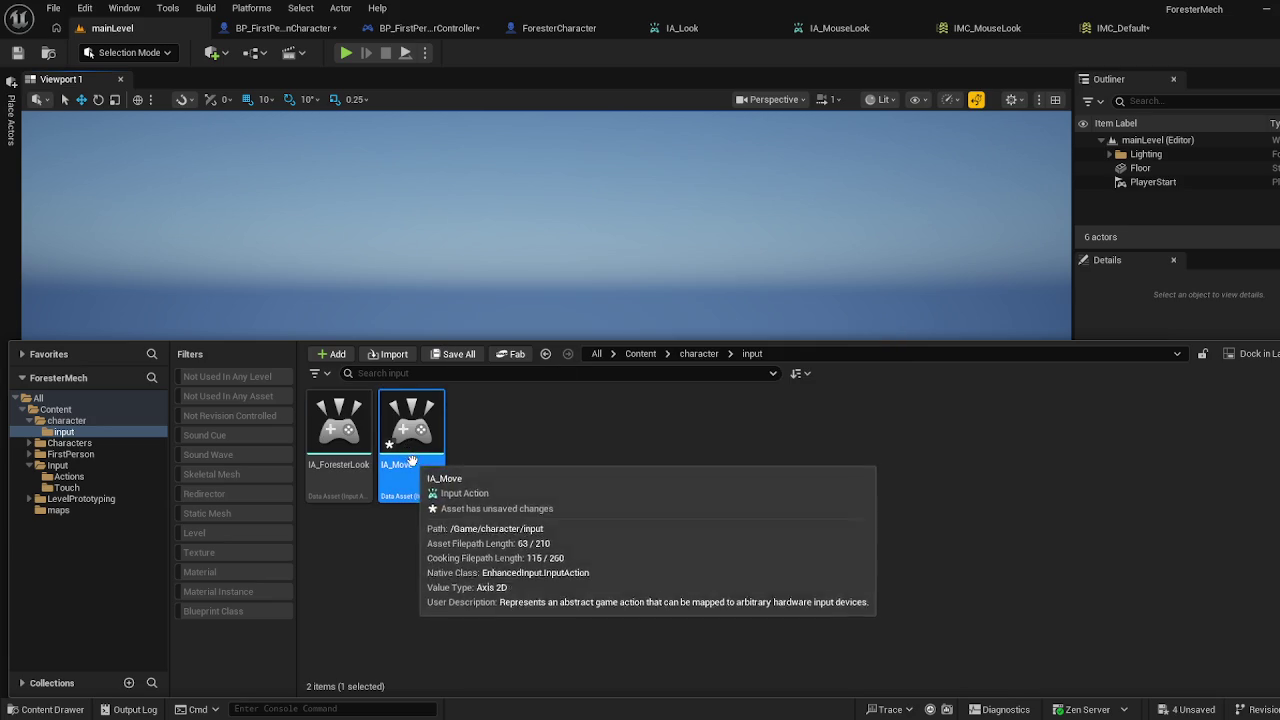
right_click(410, 453)
click(511, 105)
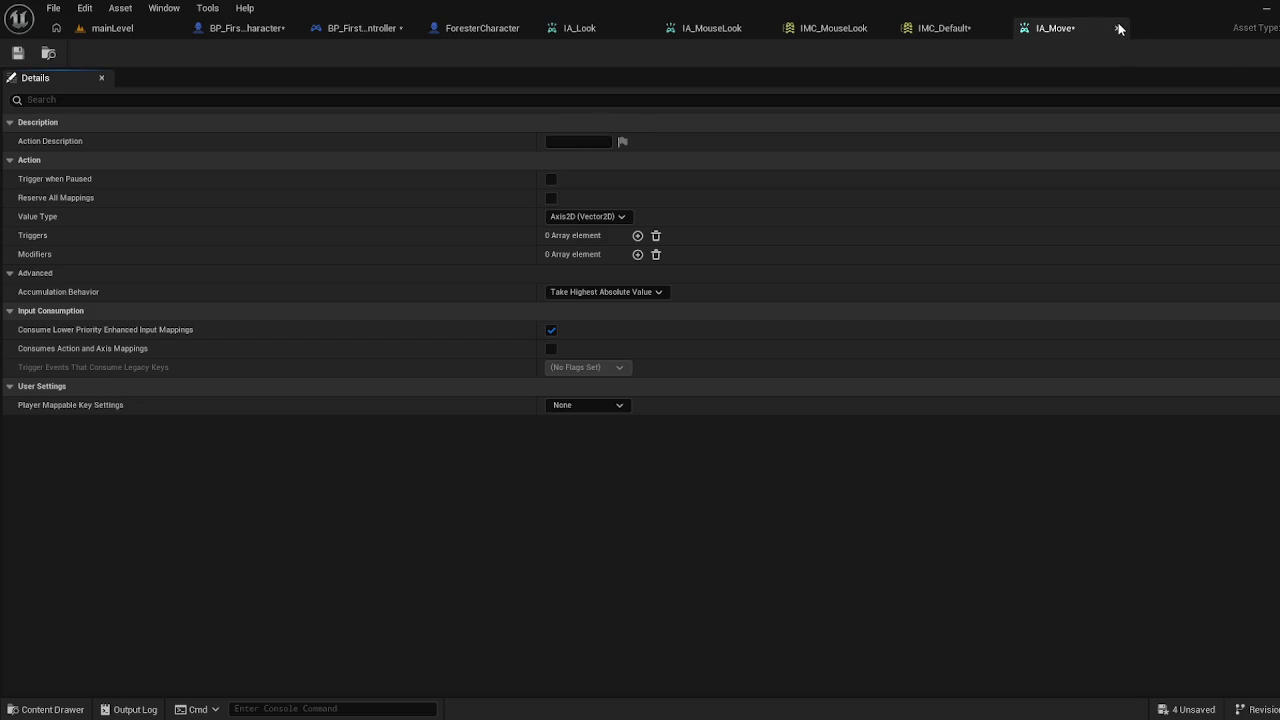
click(1117, 28)
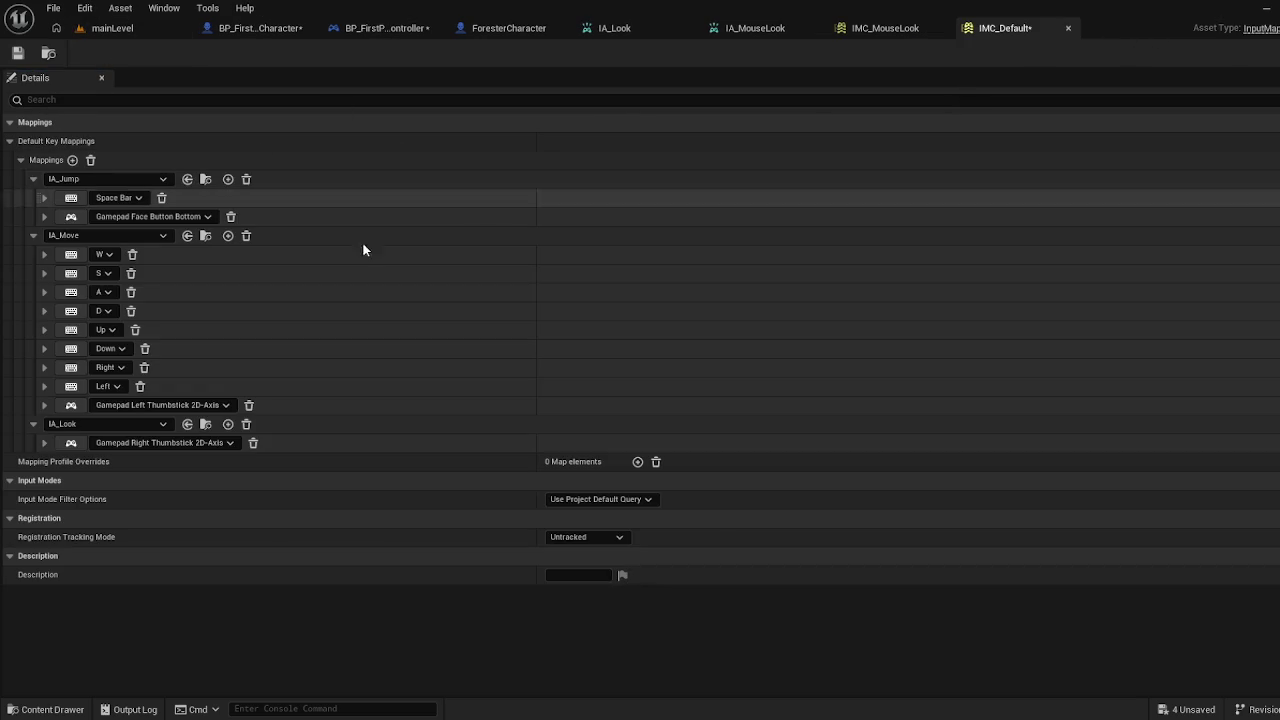
key(ctrl+space)
right_click(403, 600)
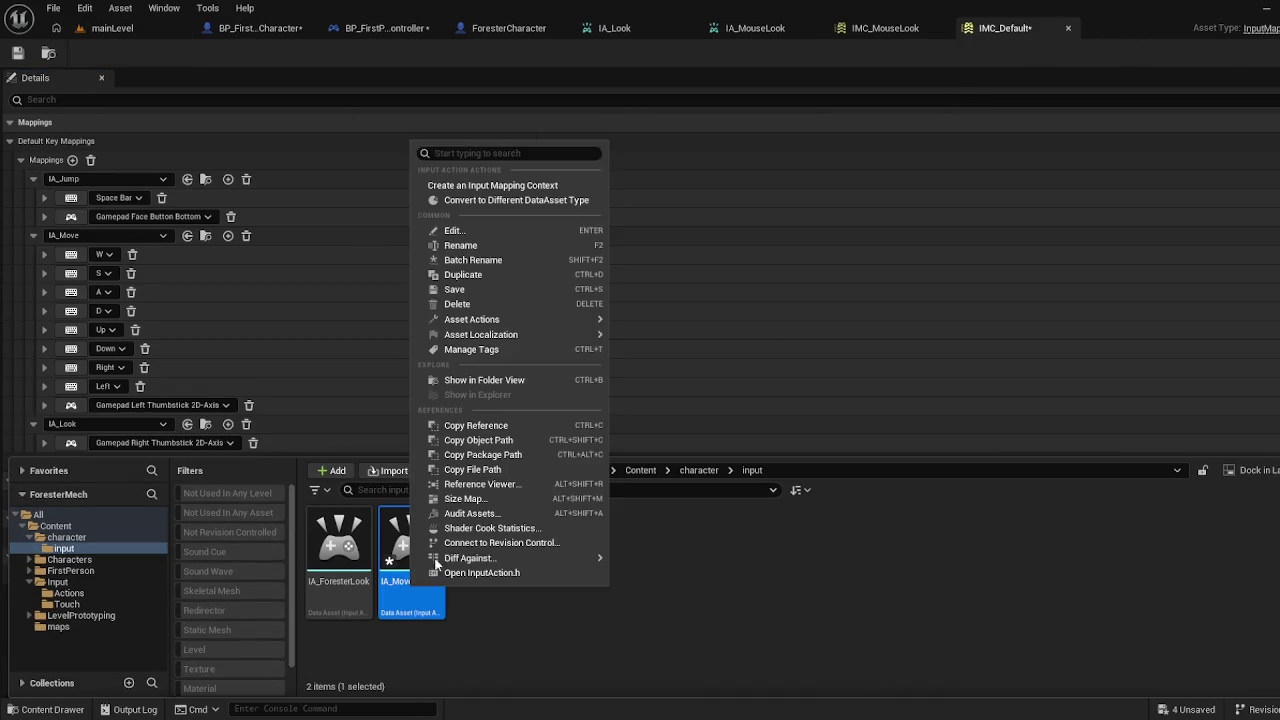
click(491, 246)
key(Right)
key(BackSpace)
key(BackSpace)
key(BackSpace)
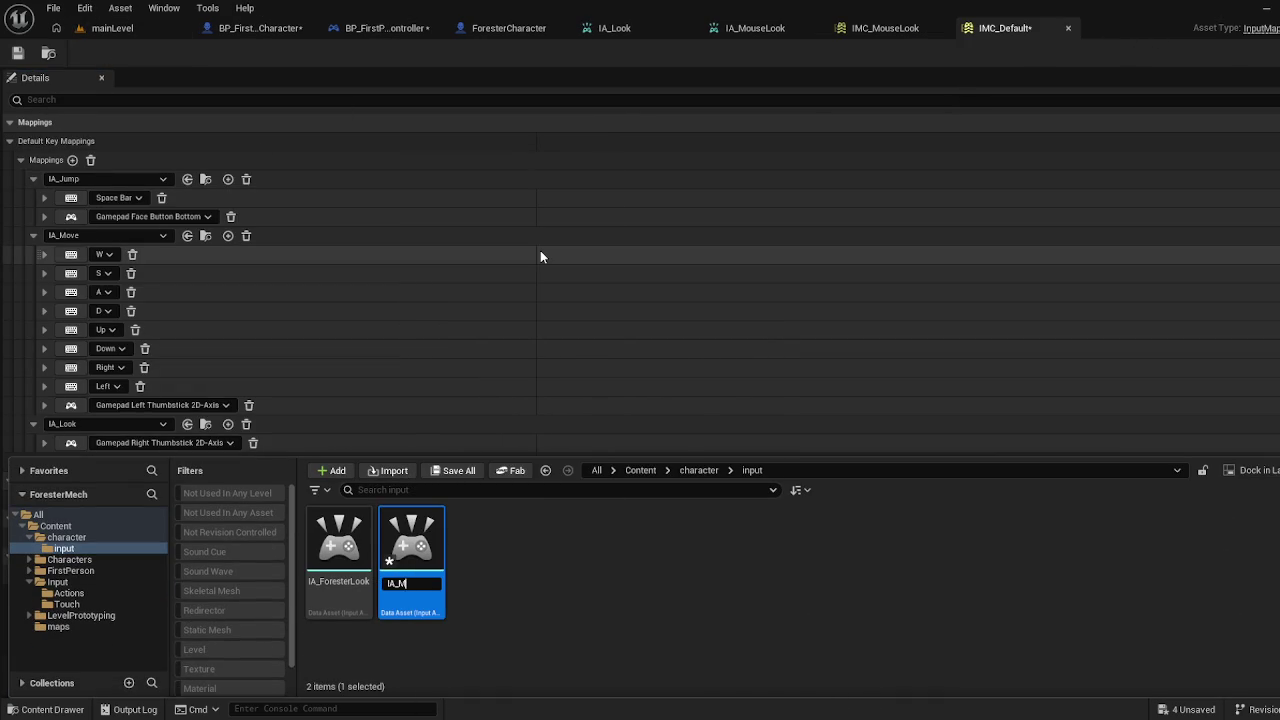
text(A)
text(Forester)
text(Move)
key(Return)
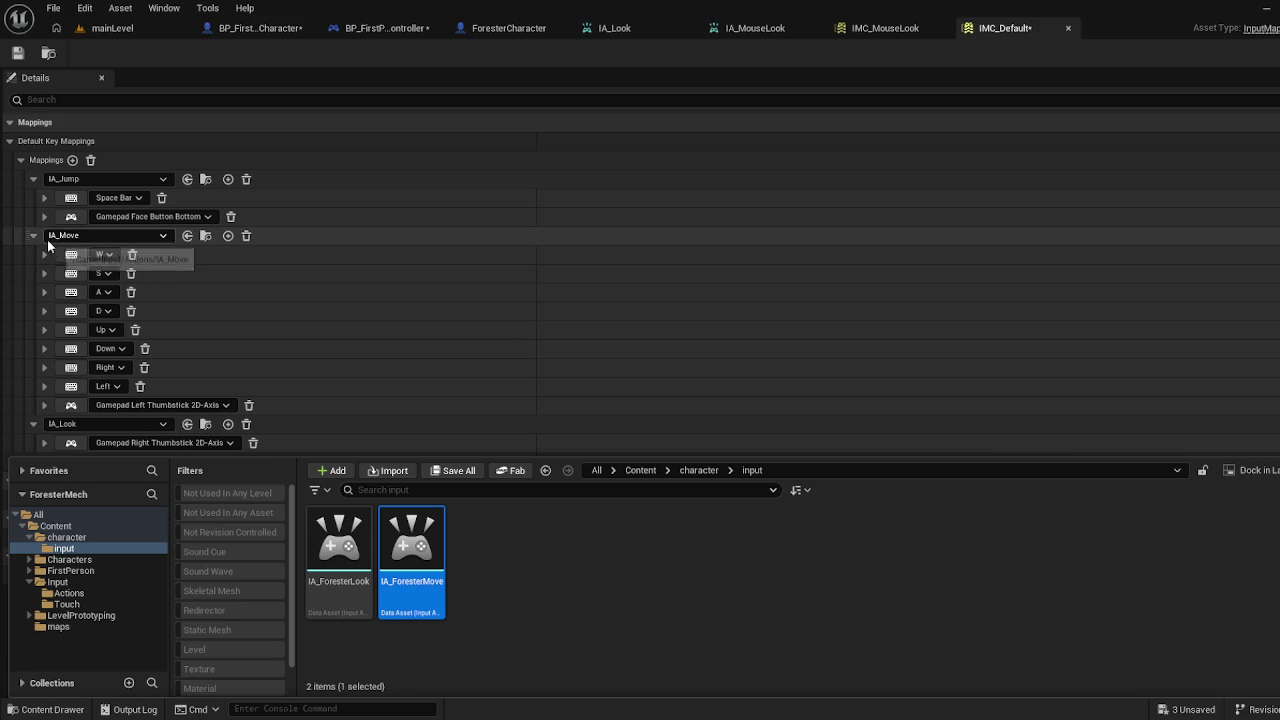
click(230, 216)
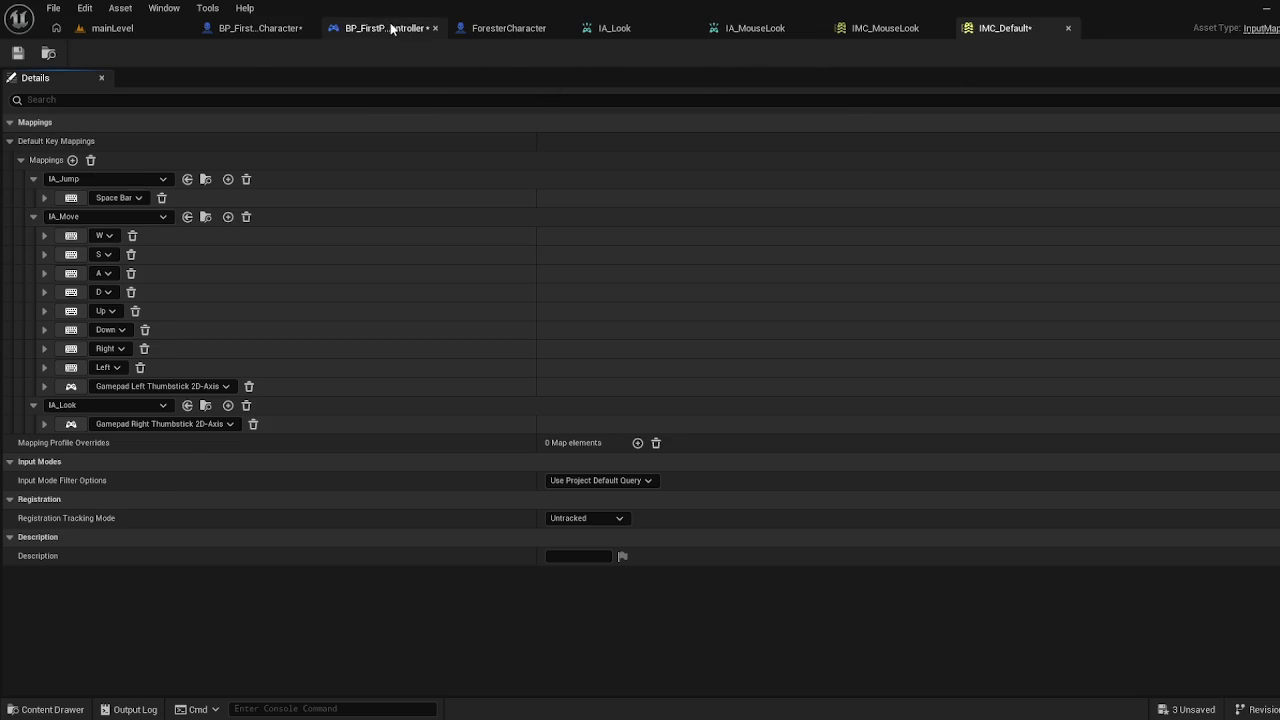
Switch from the player controller tab to the BP_FirstPersonCharacter blueprint
click(345, 28)
click(285, 33)
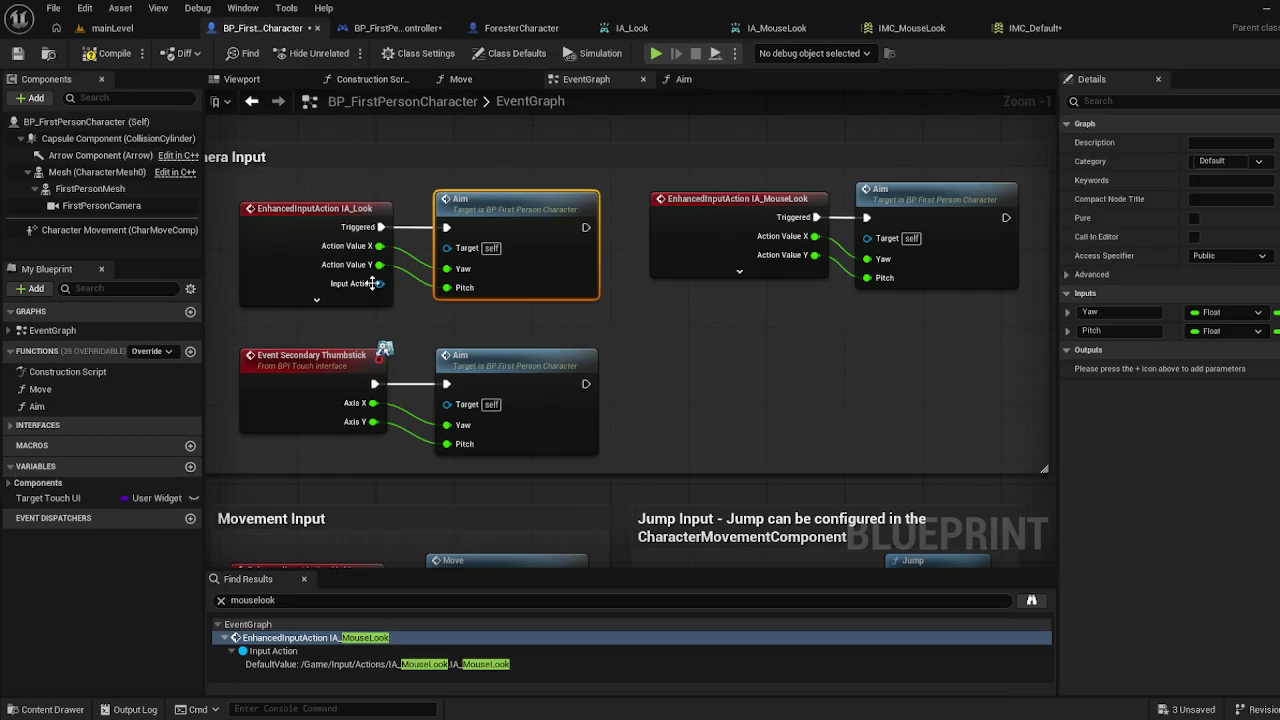
Pan around the character's camera input graph, then view BP_FirstPersonPlayerController's EventGraph
drag(271, 194, 337, 175)
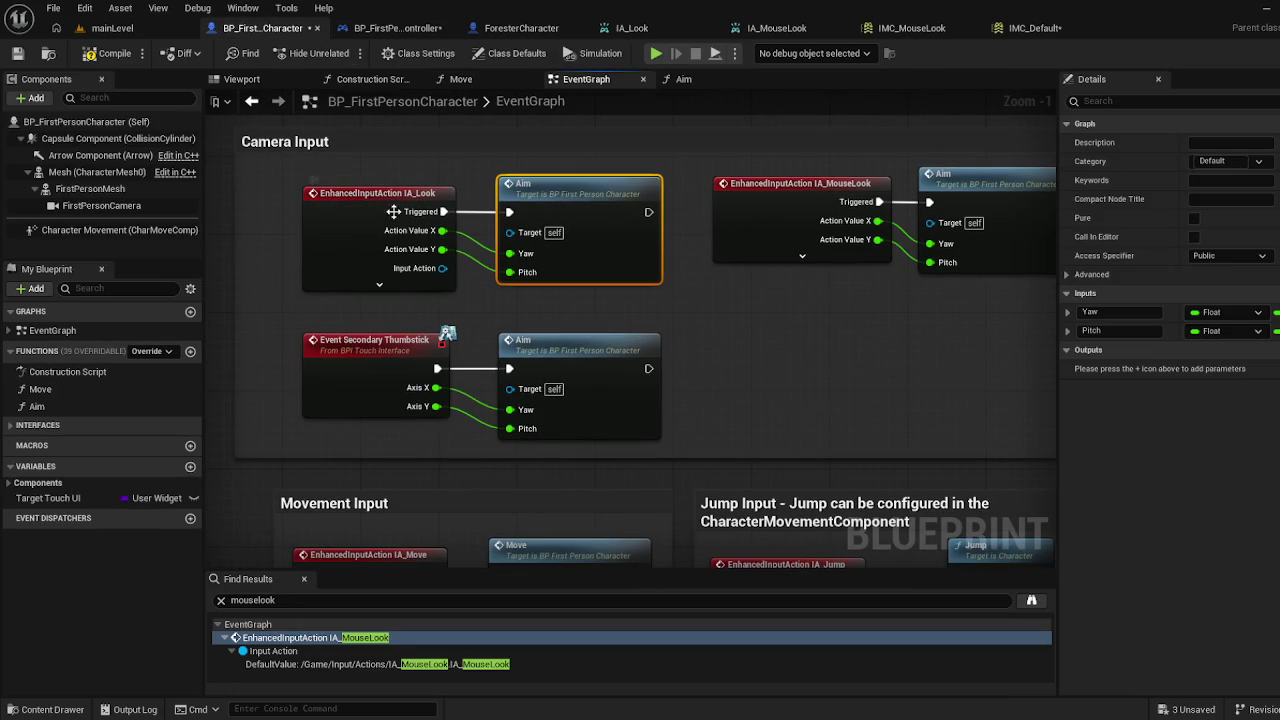
mouse_move(666, 247)
mouse_down()
mouse_move(651, 319)
mouse_move(632, 336)
mouse_up()
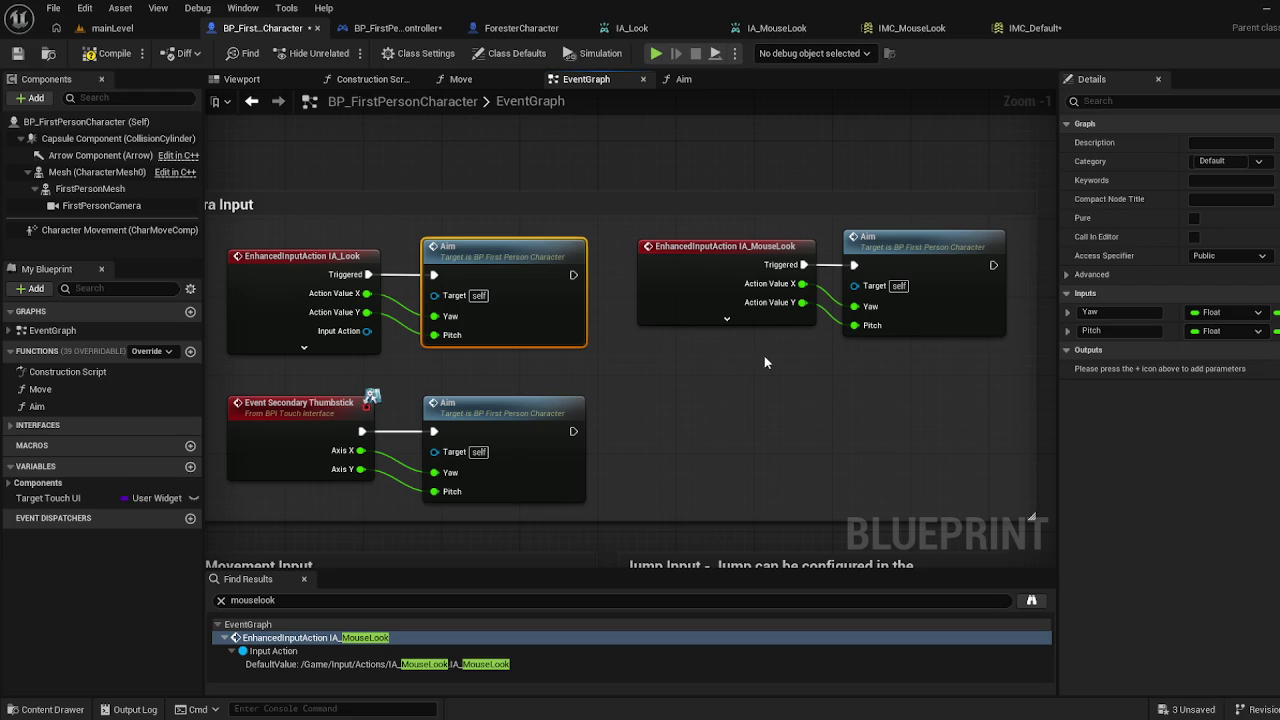
scroll(788, 386, down, 2)
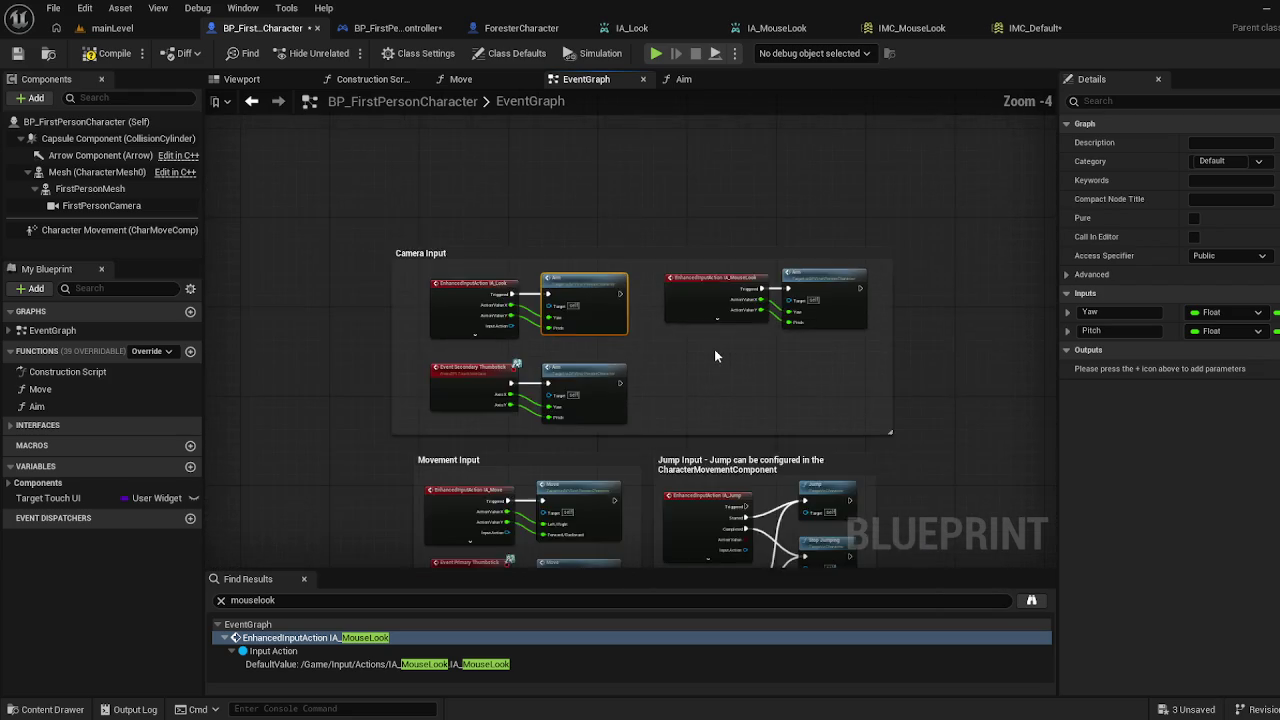
drag(714, 356, 690, 308)
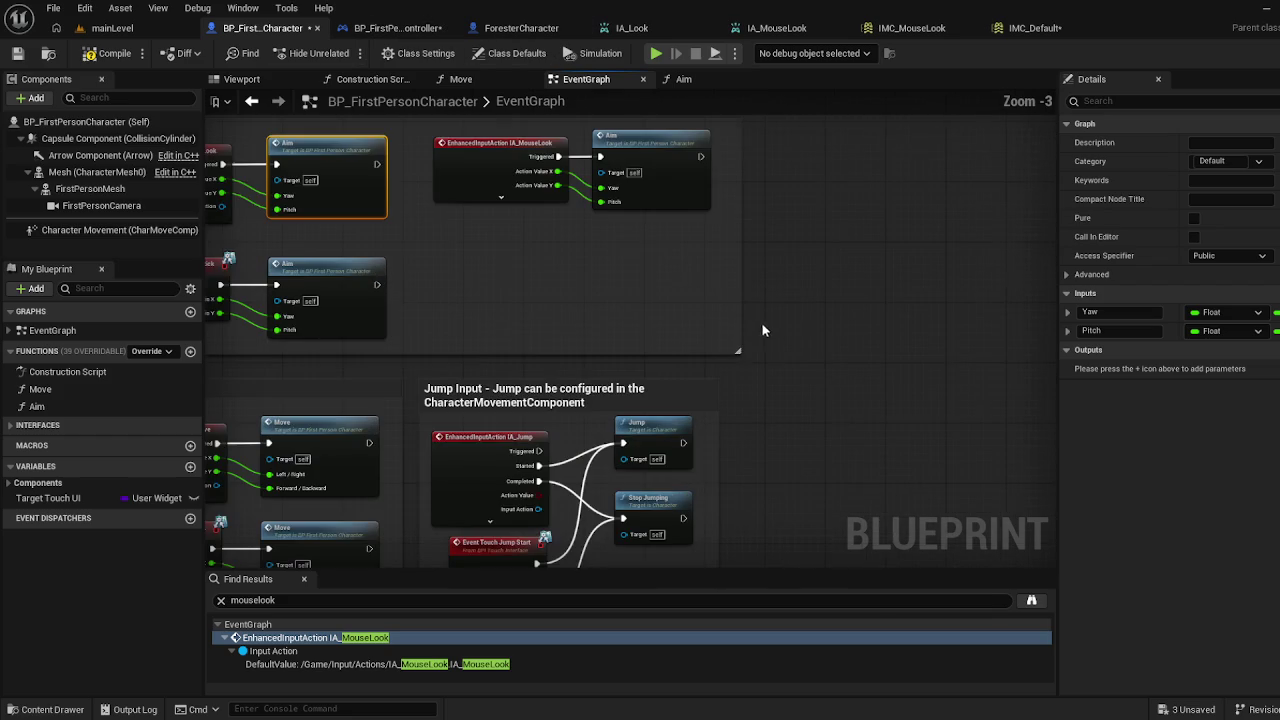
click(440, 29)
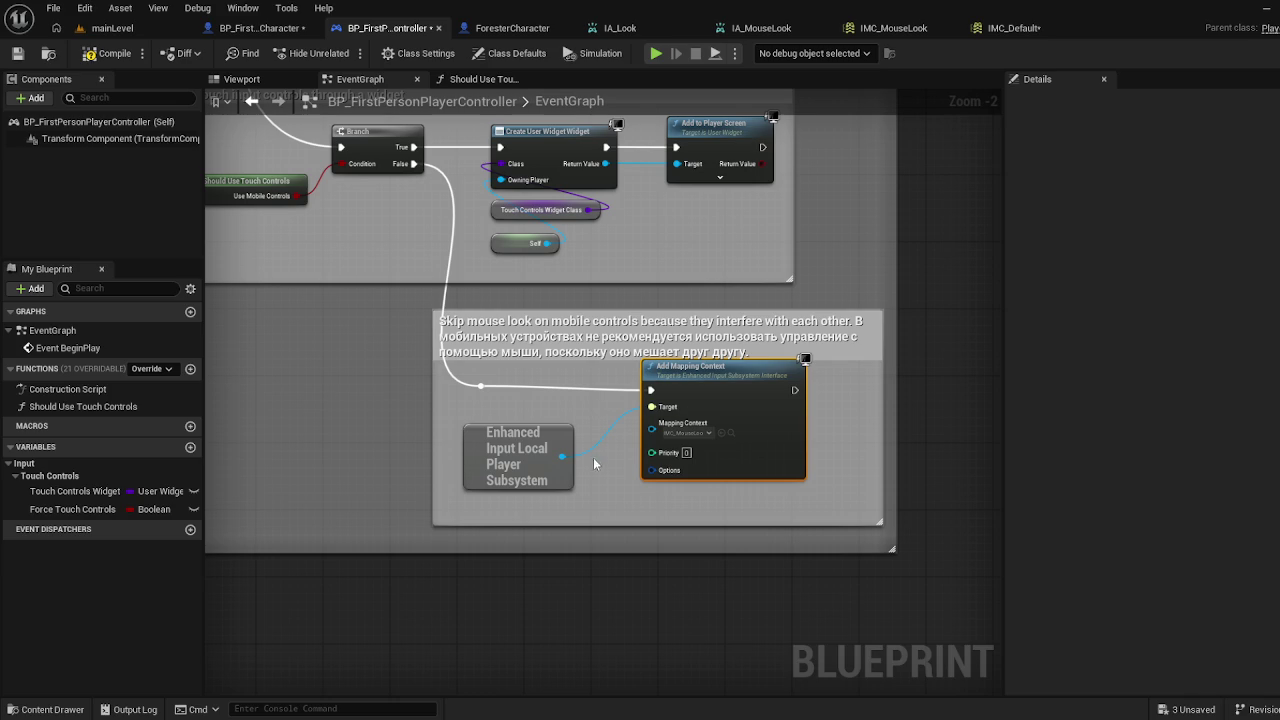
mouse_move(567, 423)
mouse_move(349, 329)
mouse_down()
mouse_move(443, 272)
mouse_move(482, 333)
mouse_move(396, 361)
mouse_move(410, 404)
mouse_up()
Return to mainLevel, orbit the camera around the floor, and show the Content Drawer
click(143, 34)
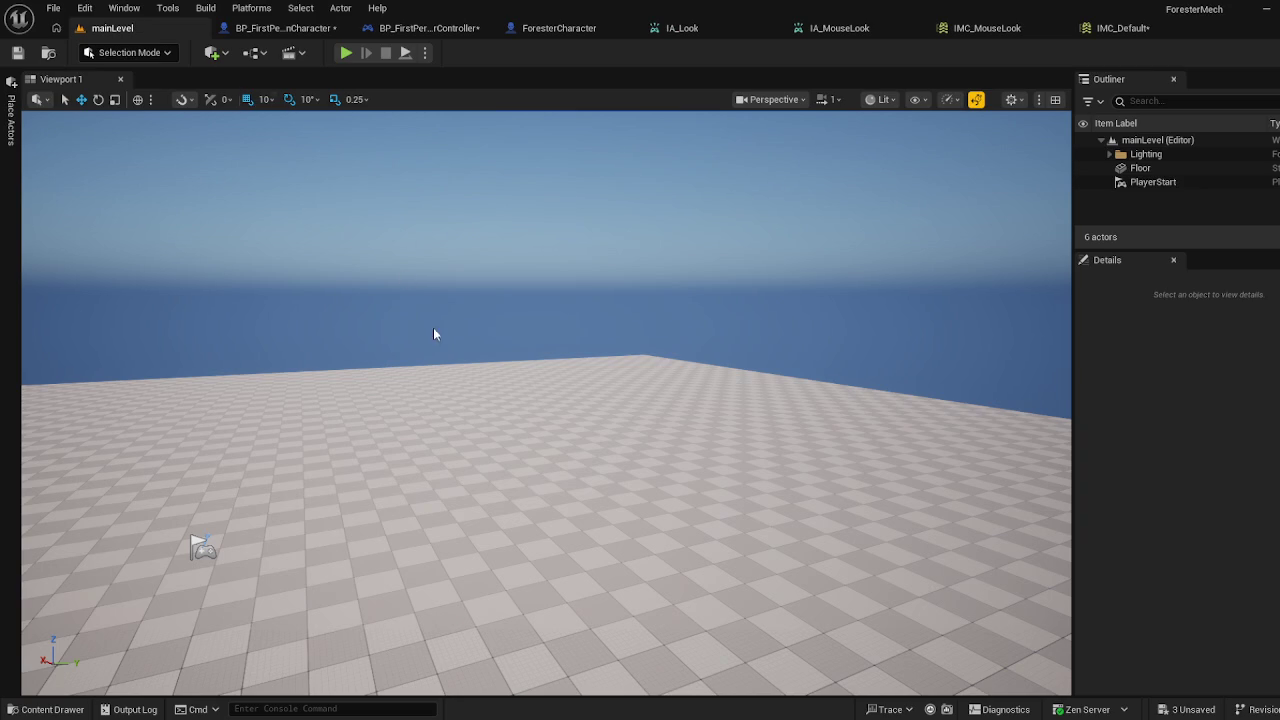
mouse_move(546, 400)
mouse_down()
mouse_move(546, 340)
mouse_move(546, 395)
mouse_move(440, 395)
mouse_move(440, 380)
mouse_move(148, 307)
mouse_up()
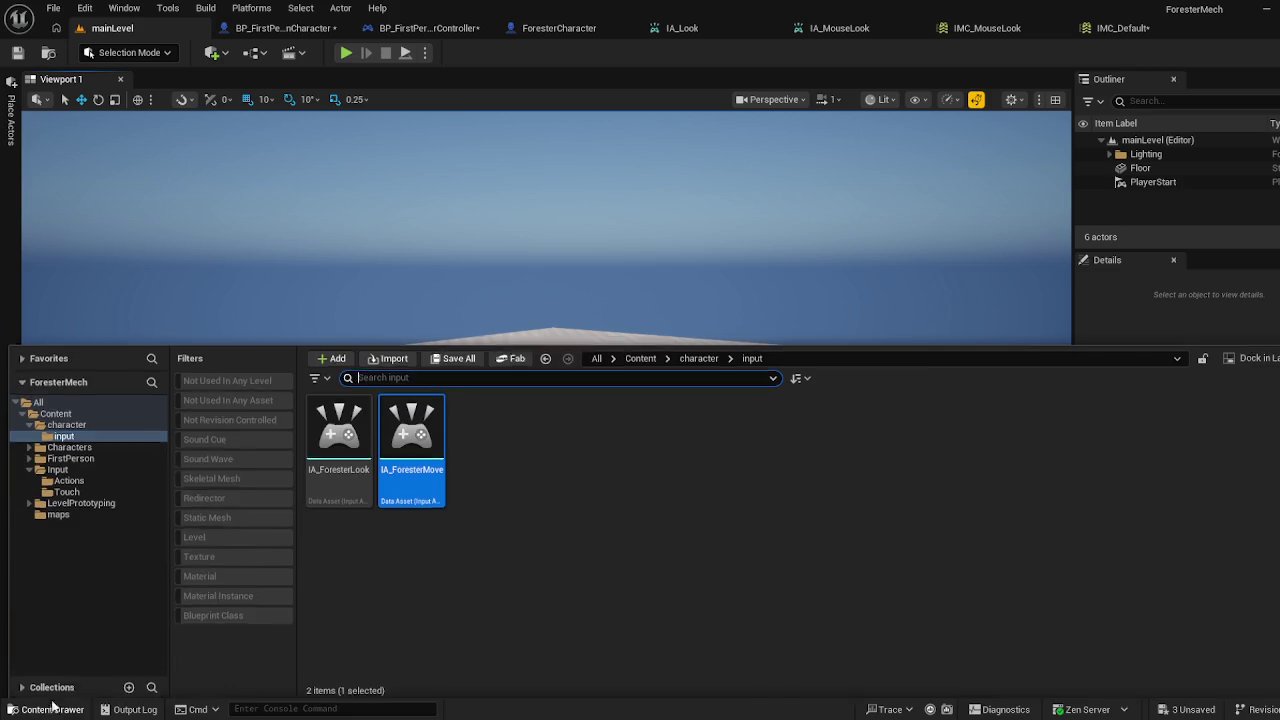
click(48, 709)
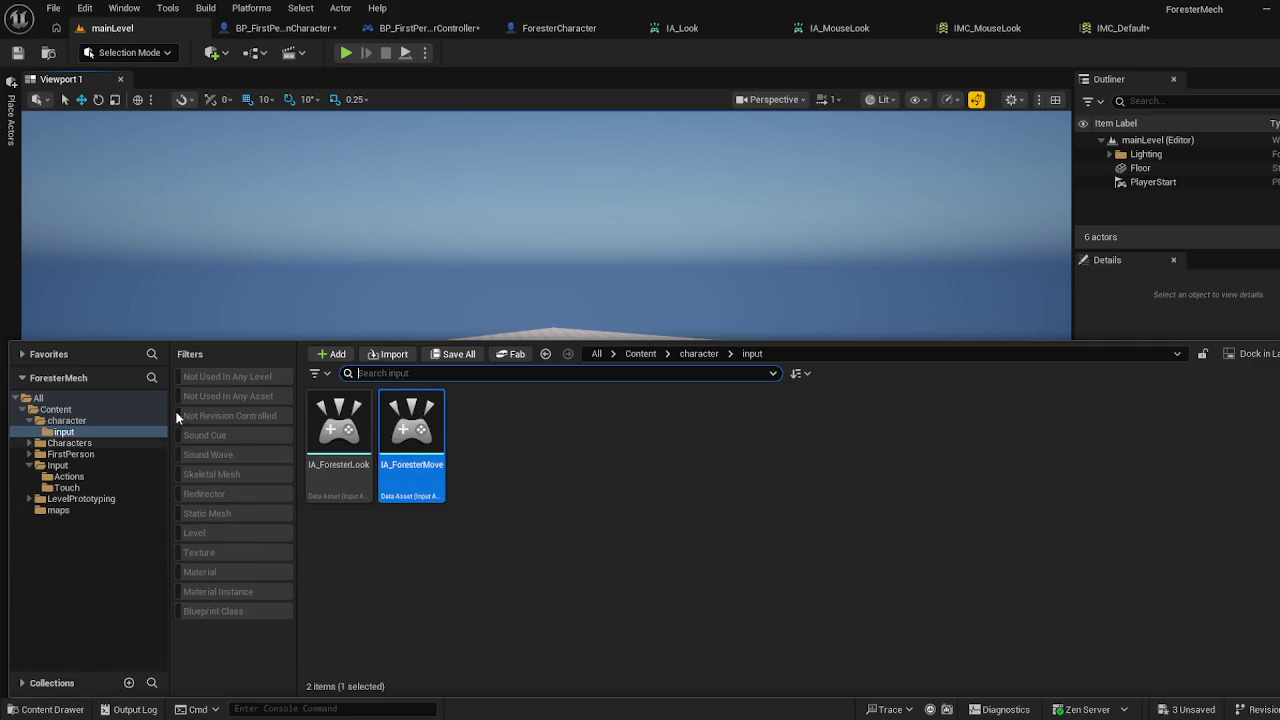
Browse to Input > Actions and open the IA_Jump input action
click(77, 499)
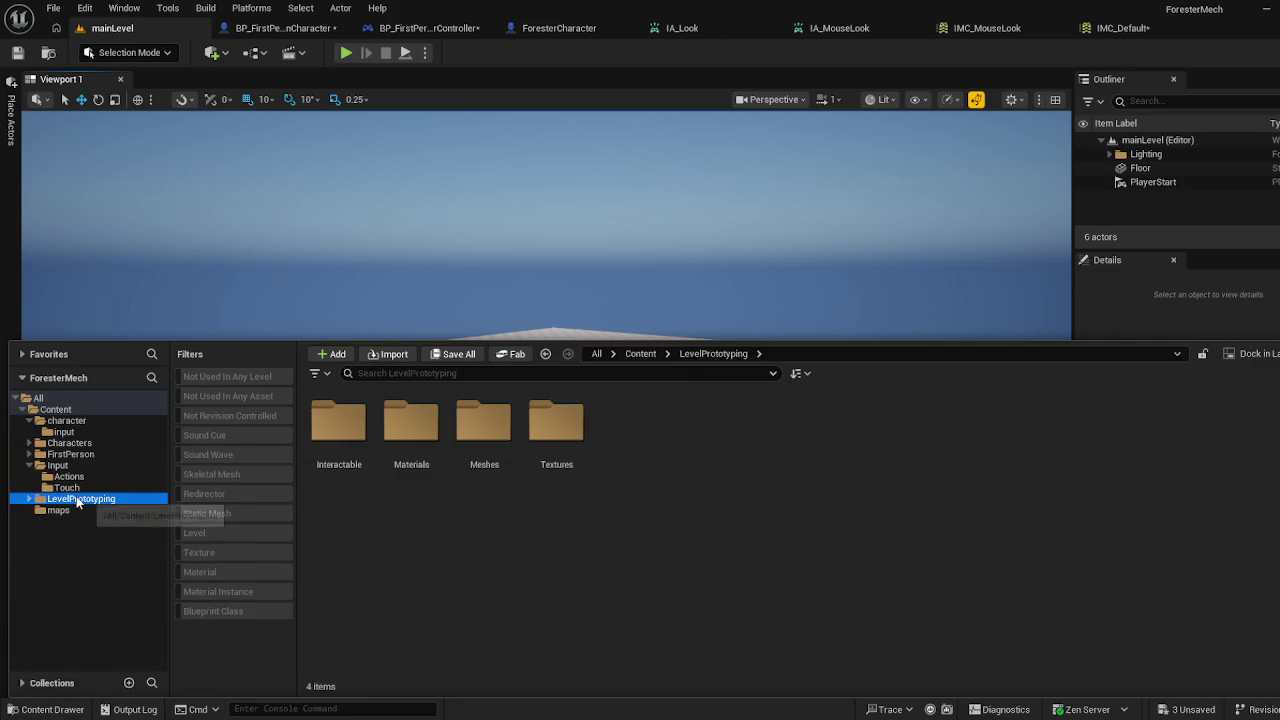
click(58, 510)
click(76, 498)
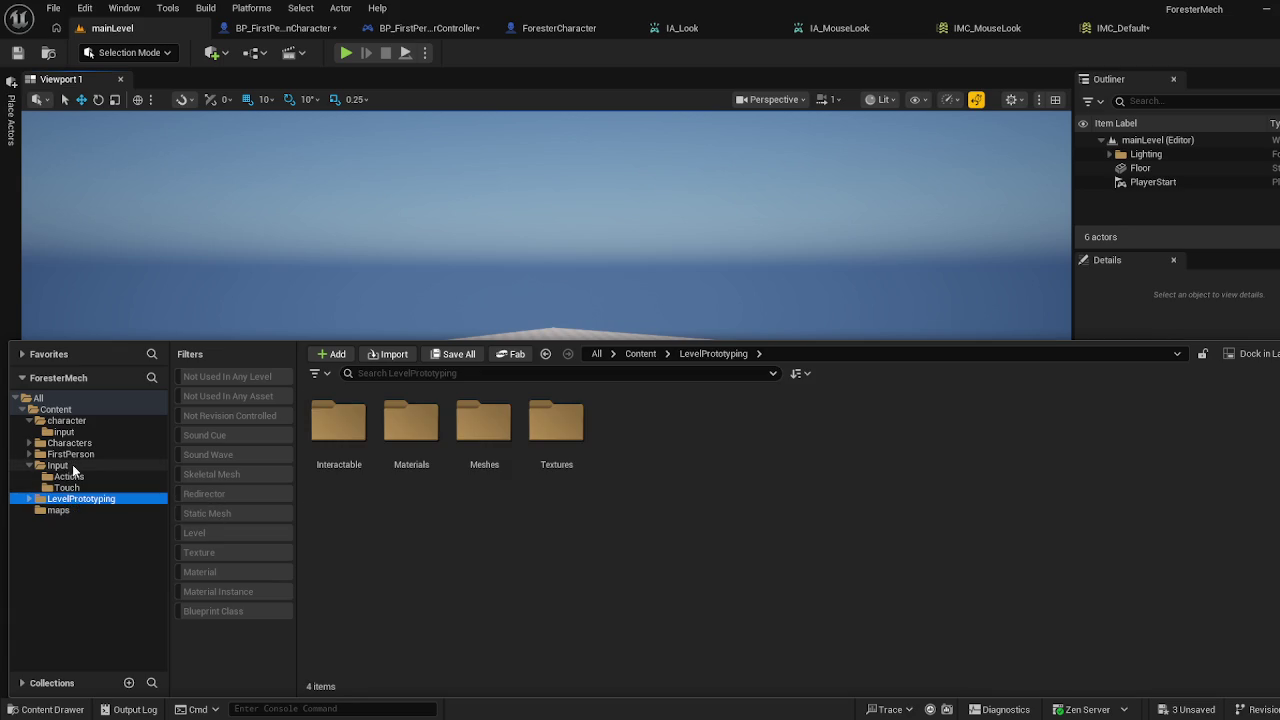
click(72, 464)
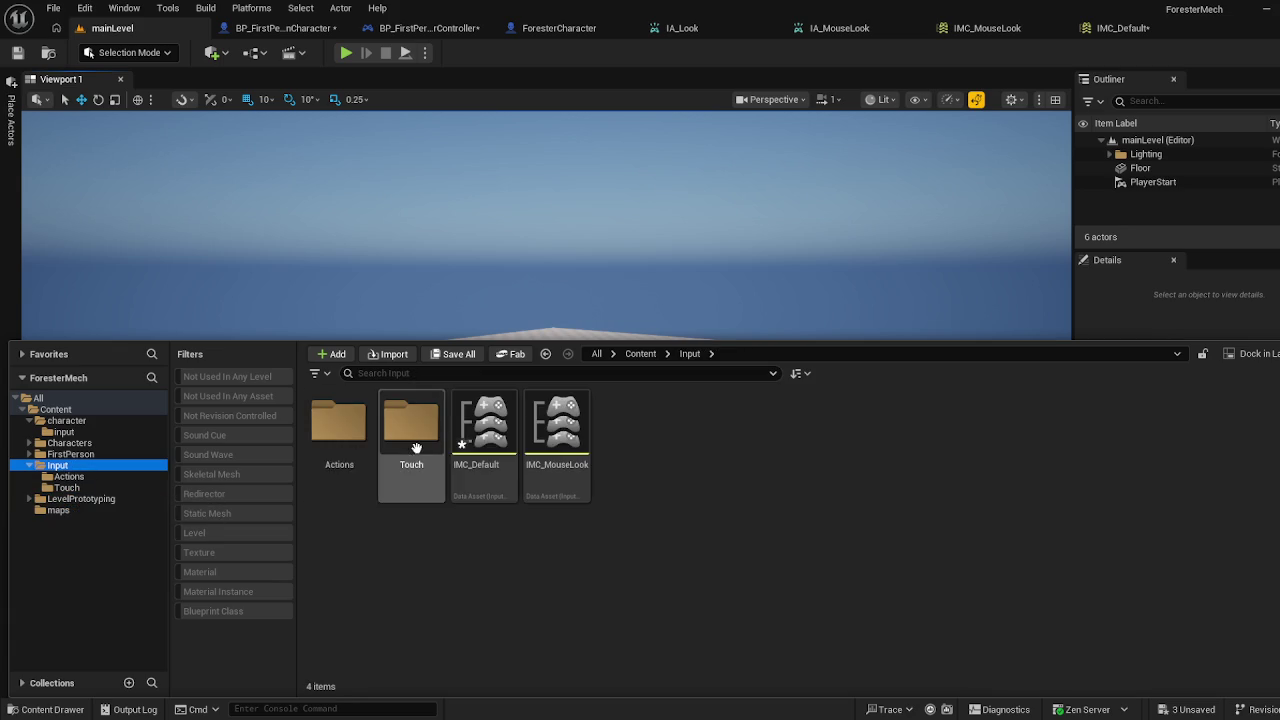
double_click(339, 425)
click(341, 433)
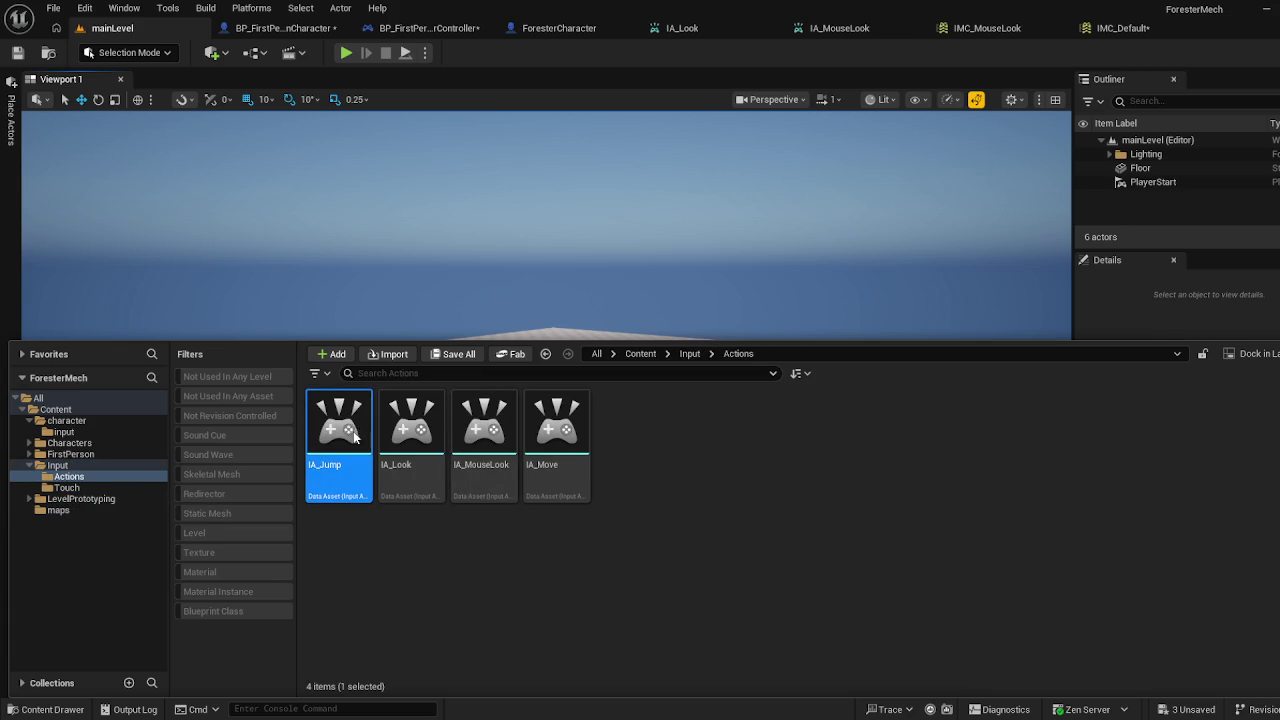
double_click(343, 433)
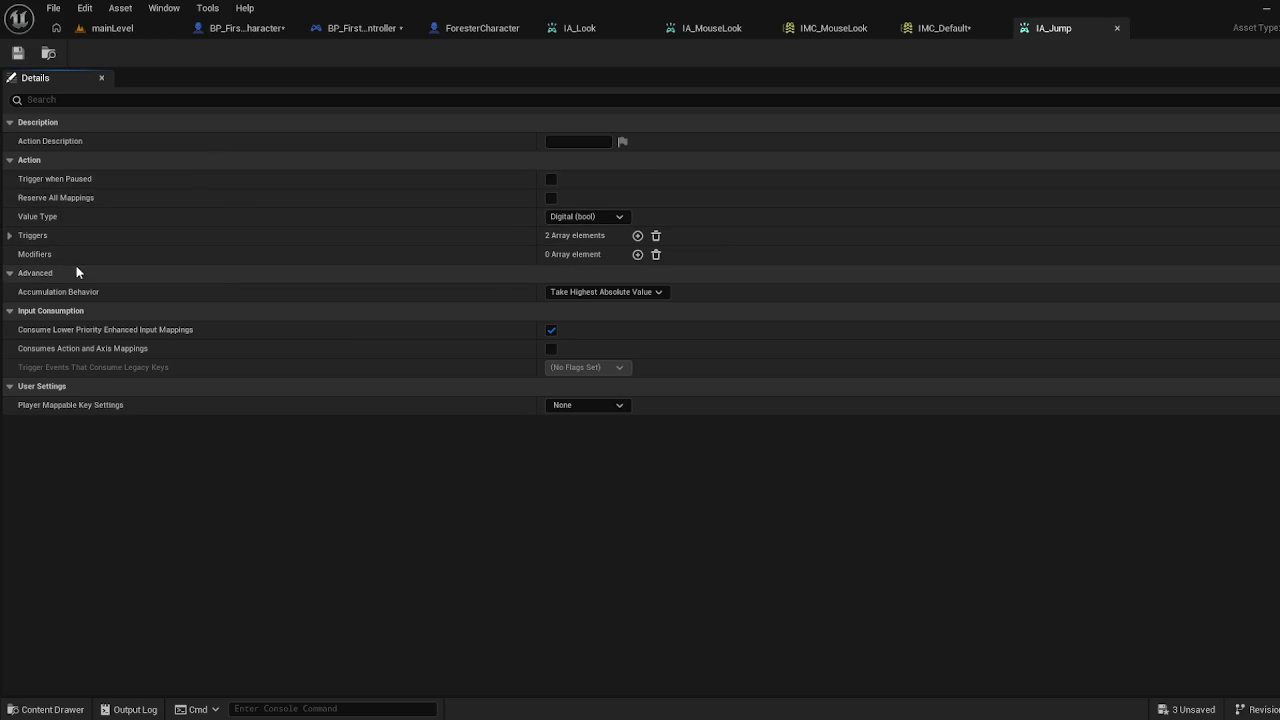
Check IA_Jump's Pressed and Released triggers, then return to mainLevel
click(11, 235)
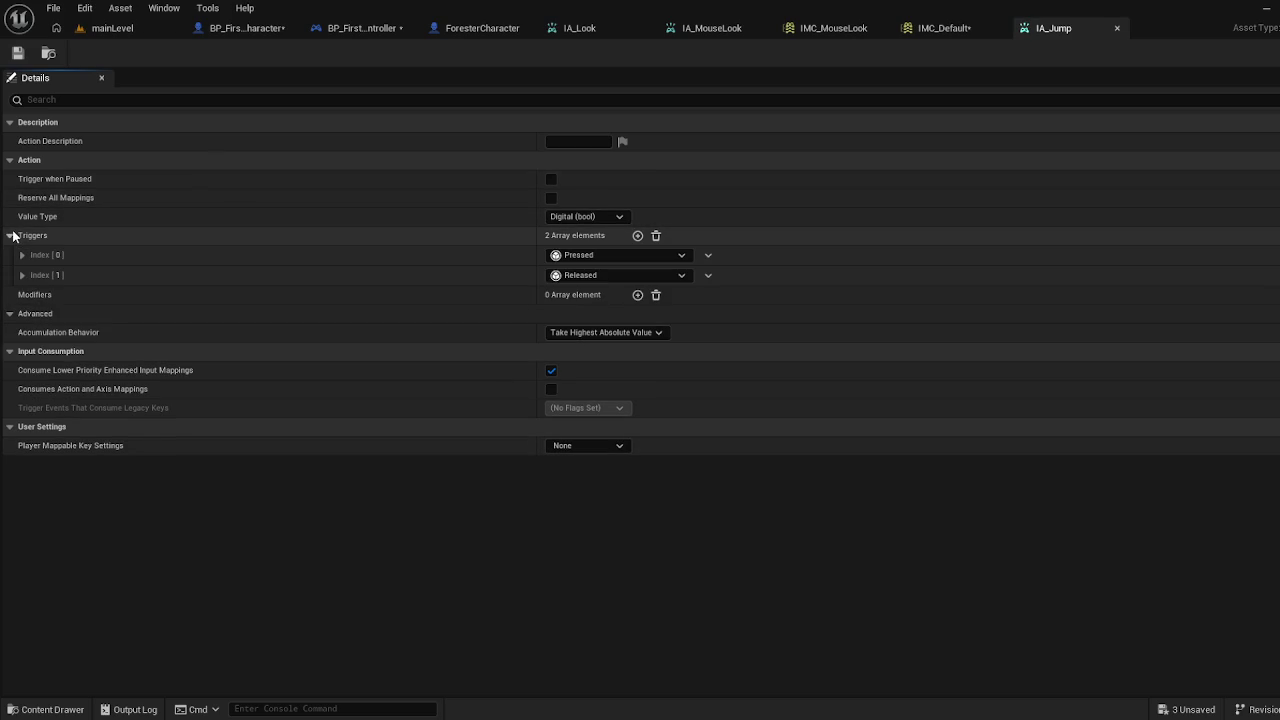
click(12, 235)
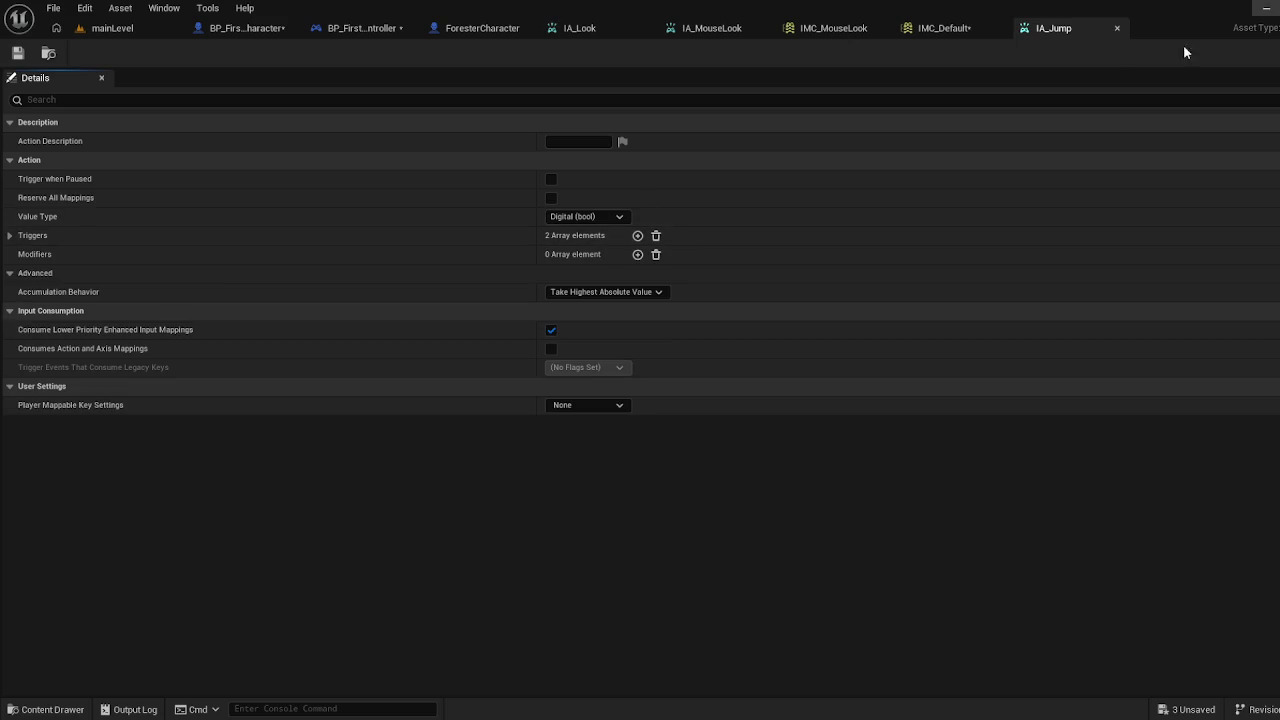
click(115, 28)
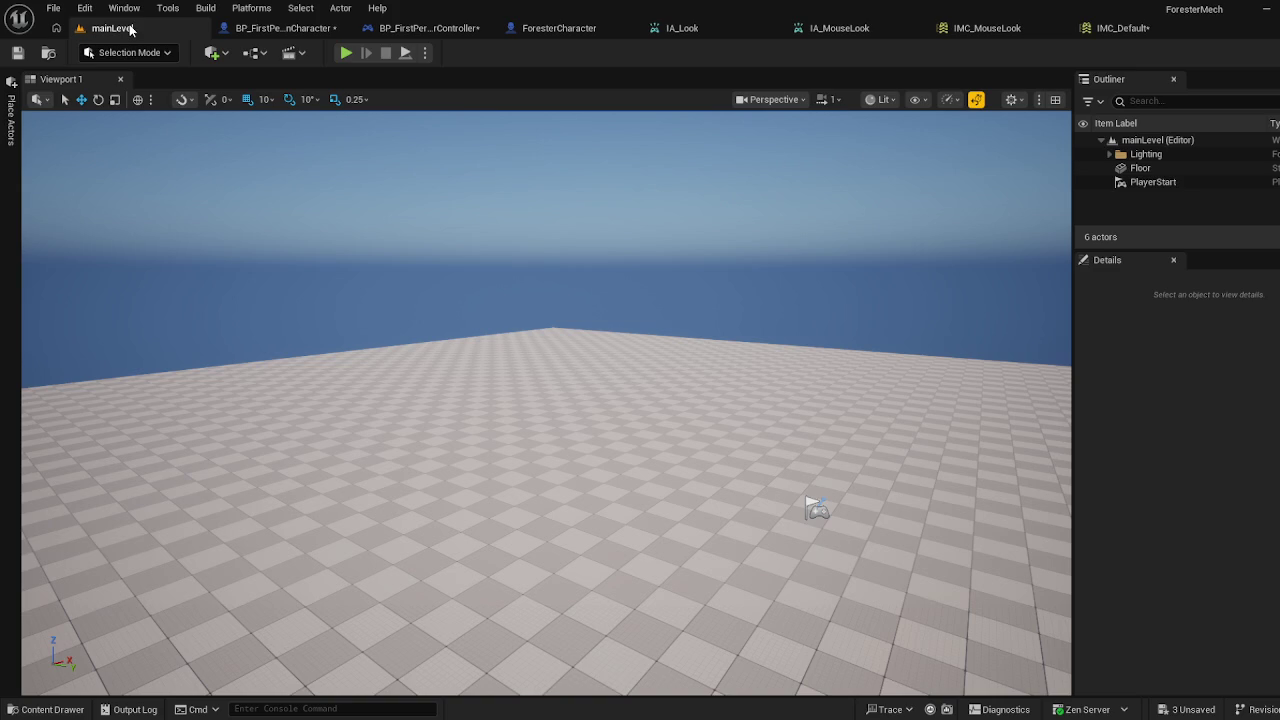
Copy IA_Jump from Input/Actions into the character/input folder
click(52, 710)
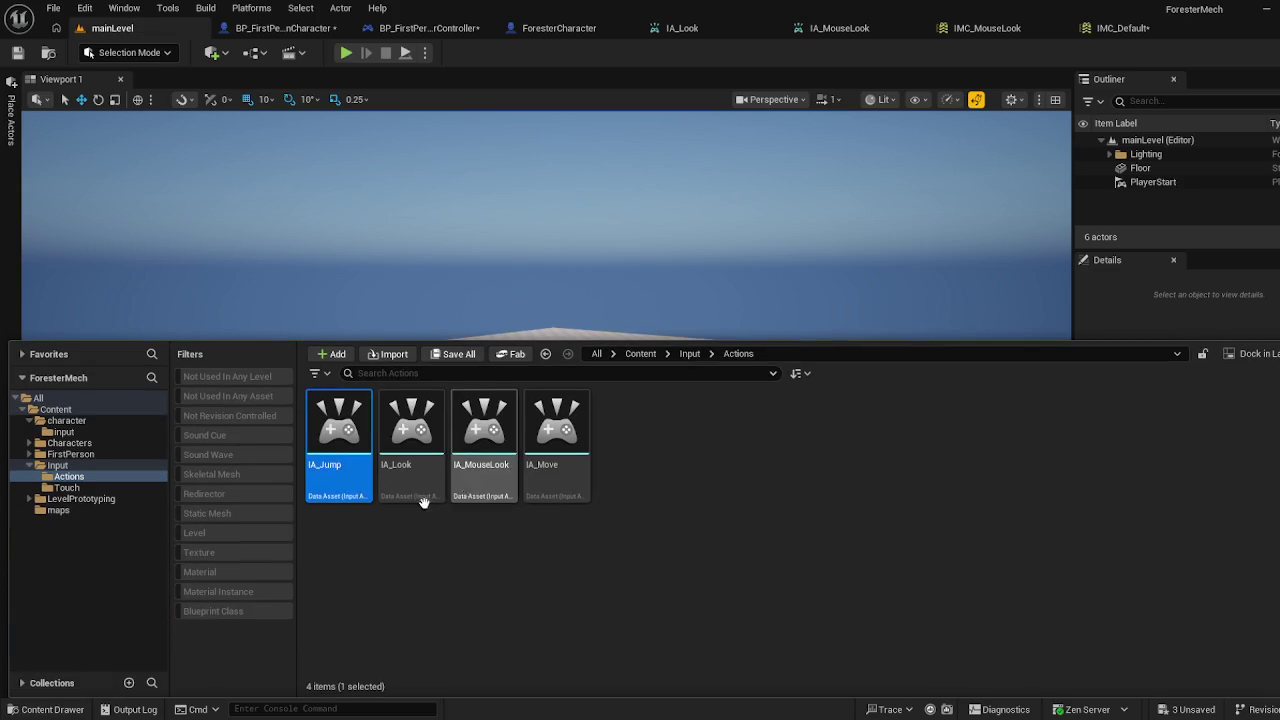
right_click(342, 432)
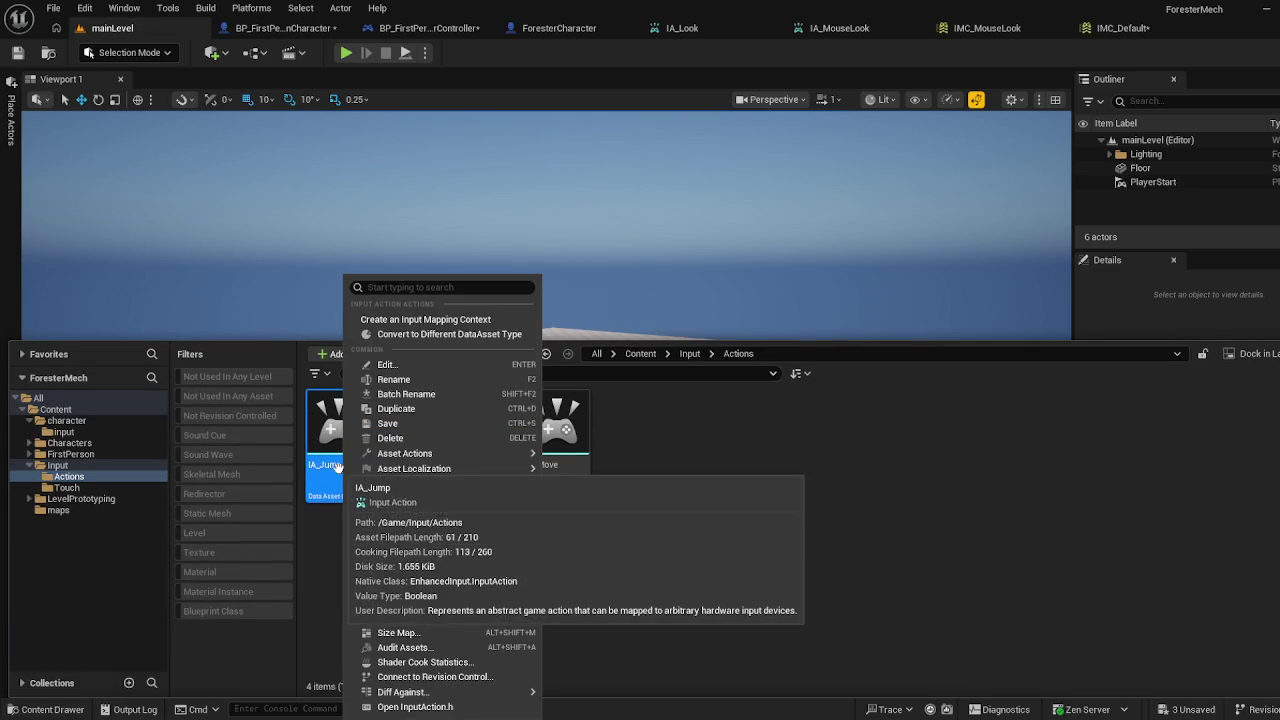
click(310, 533)
click(330, 460)
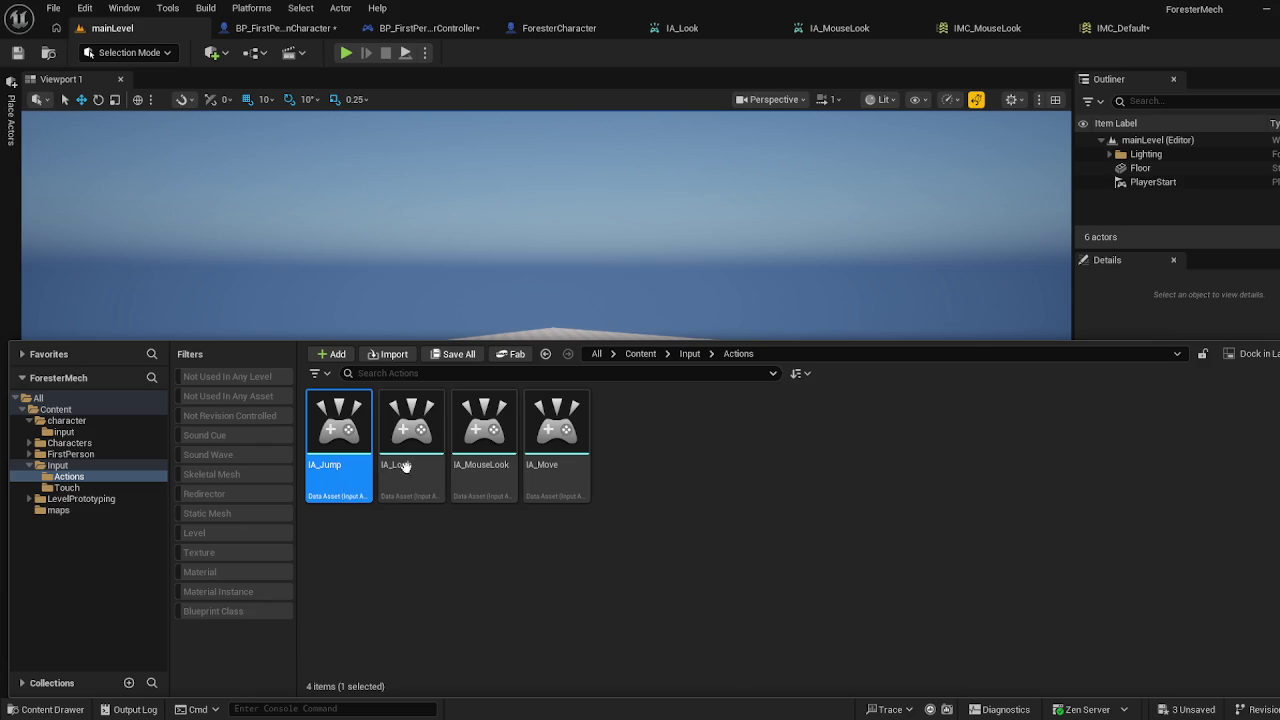
click(432, 654)
click(356, 465)
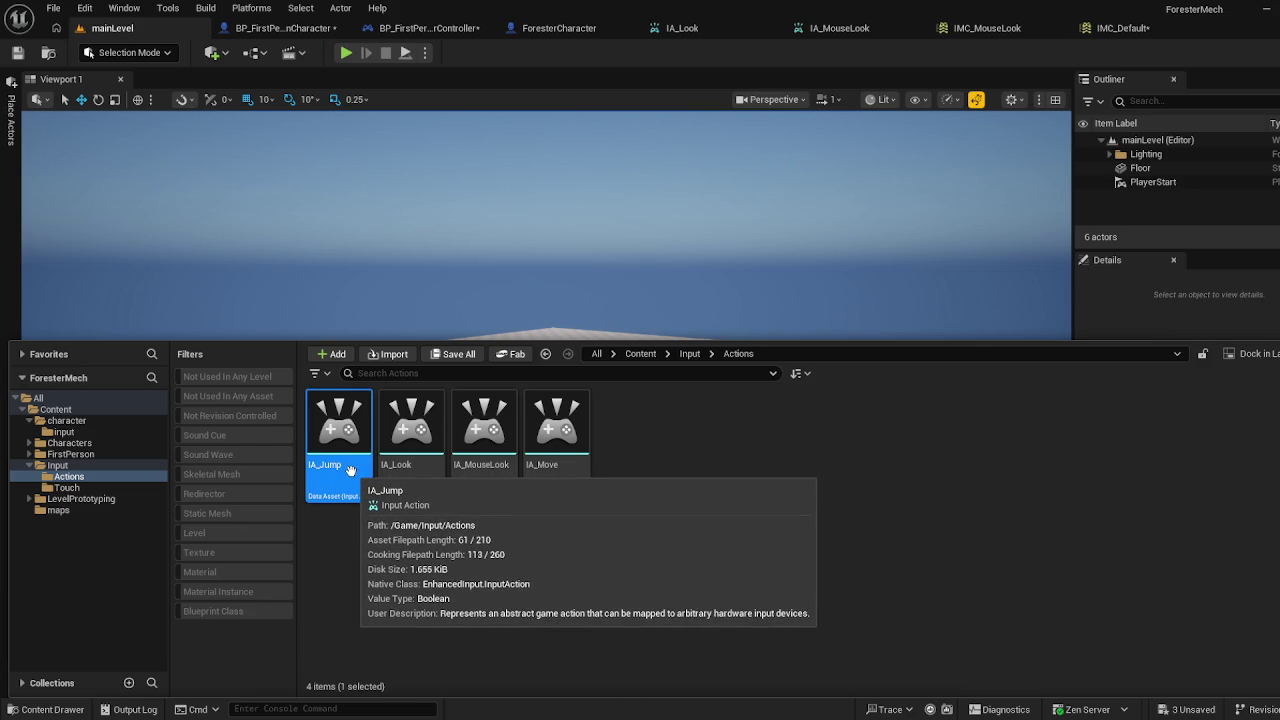
click(72, 432)
click(623, 530)
key(ctrl+v)
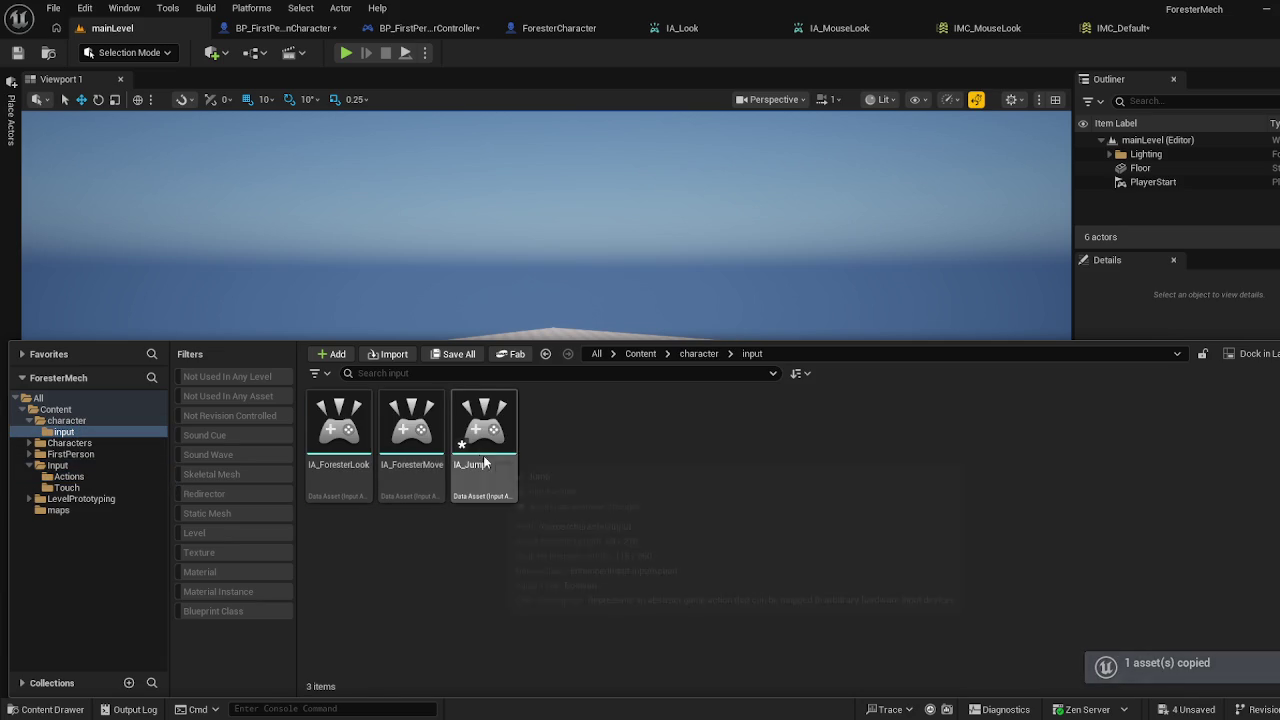
Rename the IA_Jump copy to IA_ForesterInteract and open it
right_click(483, 455)
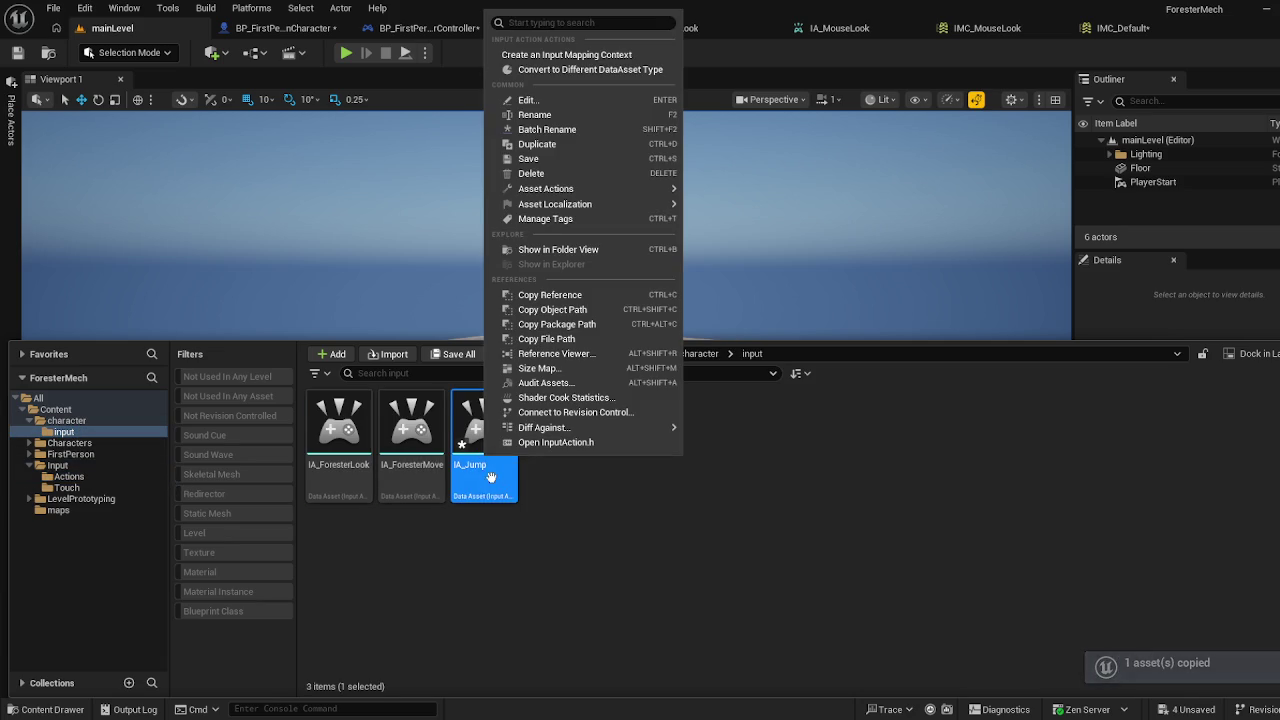
click(565, 115)
key(End)
key(BackSpace)
key(BackSpace)
key(BackSpace)
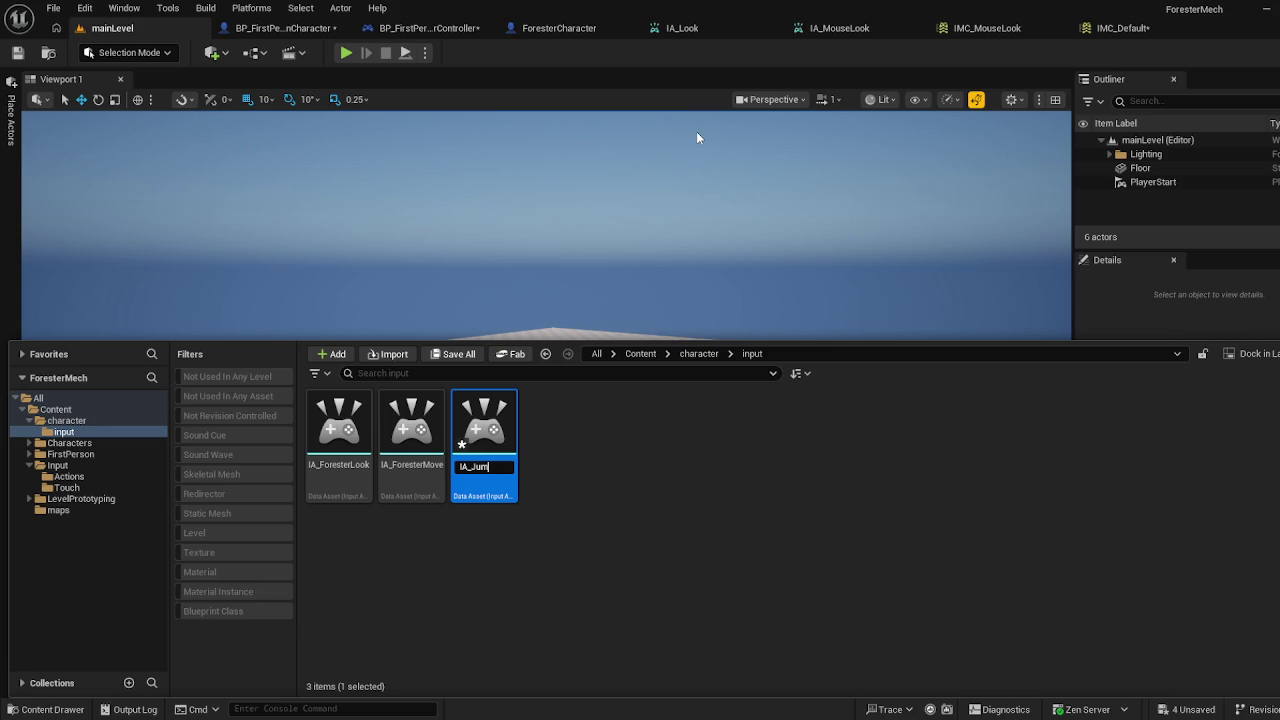
text(For)
text(e)
text(ction)
key(BackSpace)
key(BackSpace)
key(BackSpace)
text(terInterac)
text(t)
key(Return)
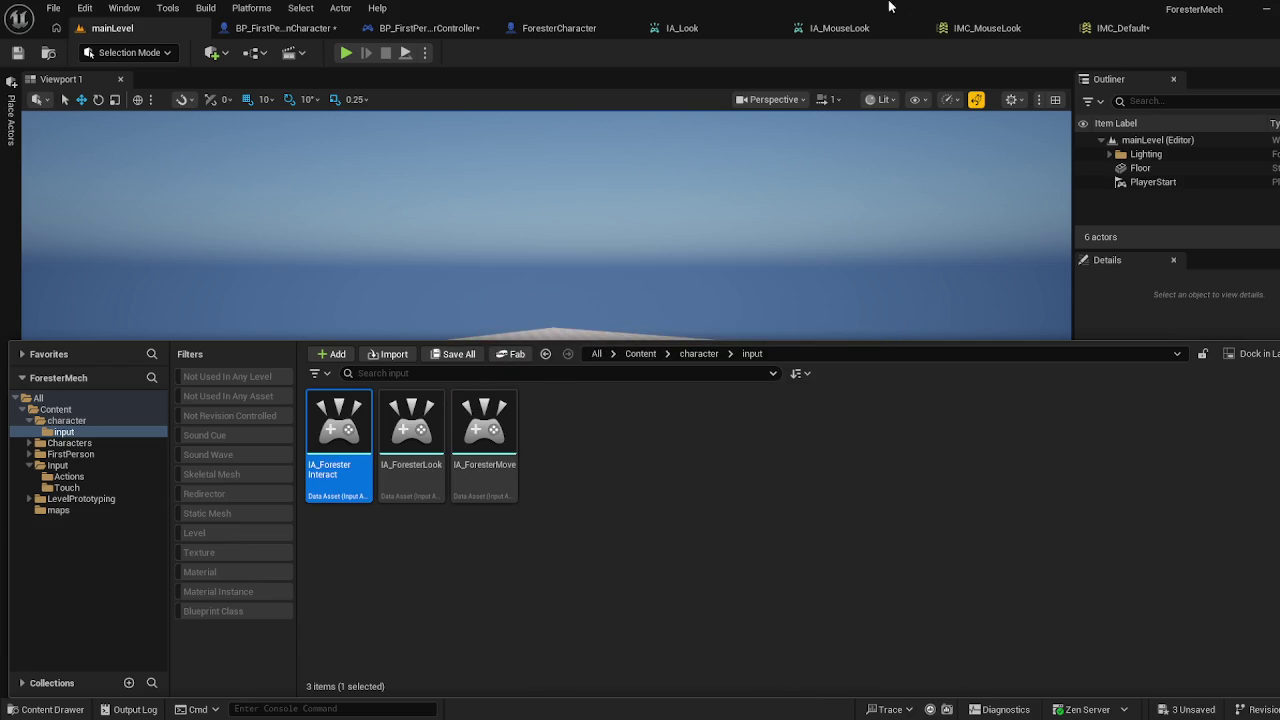
double_click(352, 418)
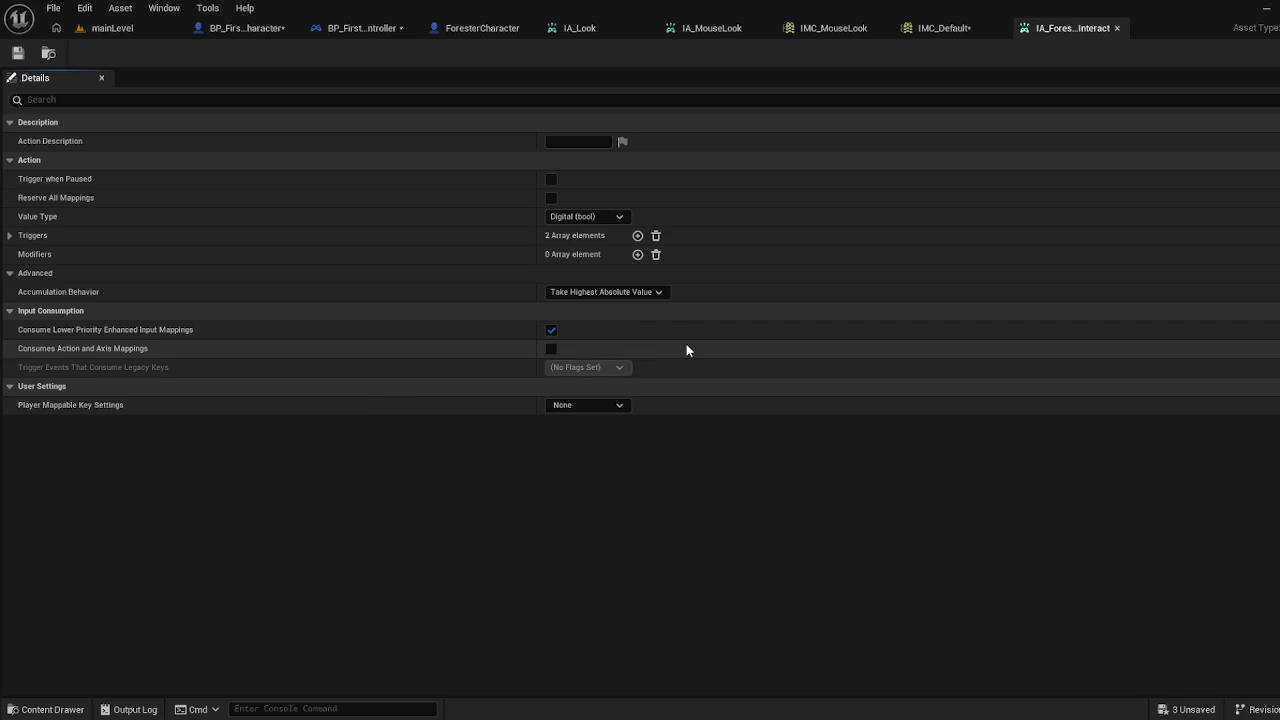
click(9, 235)
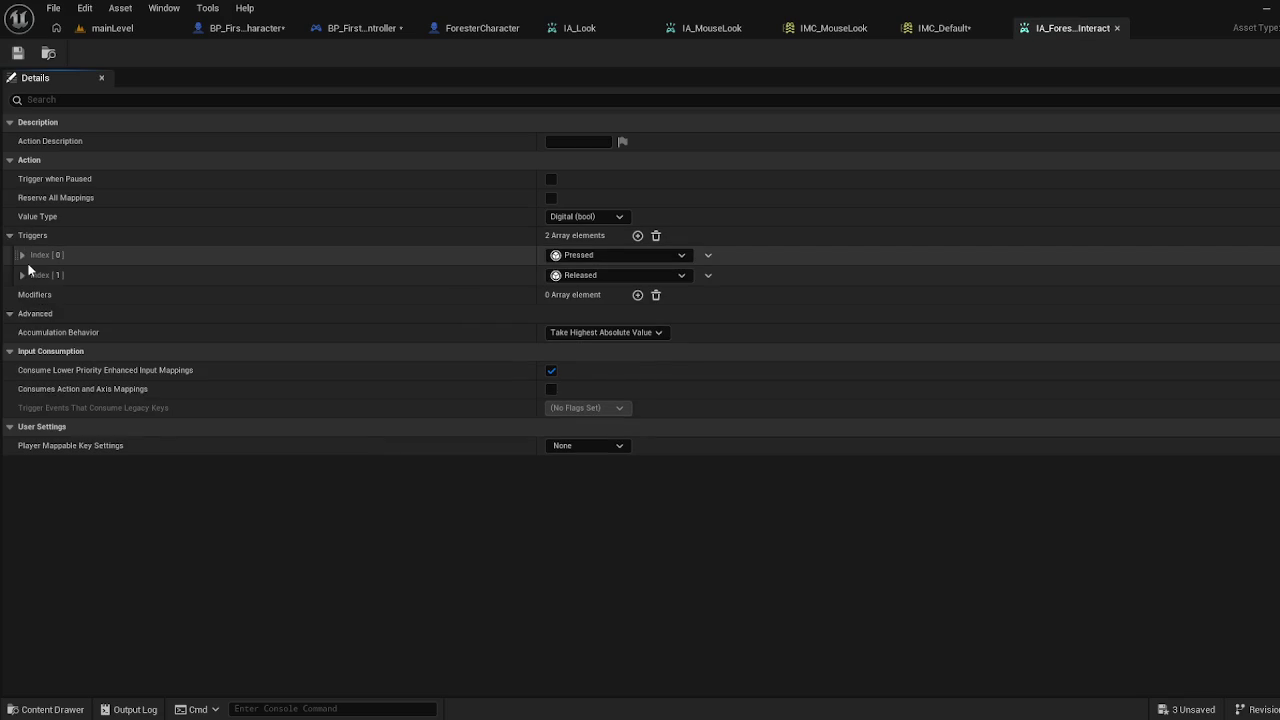
click(10, 235)
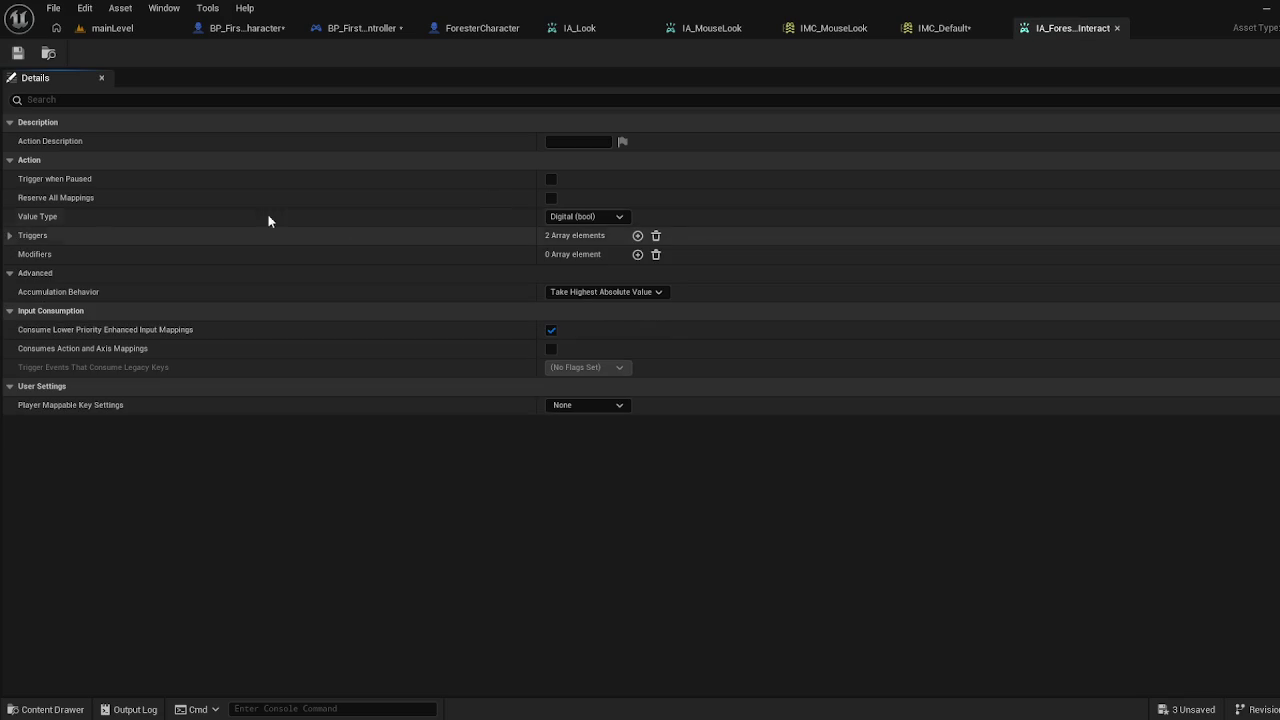
click(1116, 29)
click(114, 27)
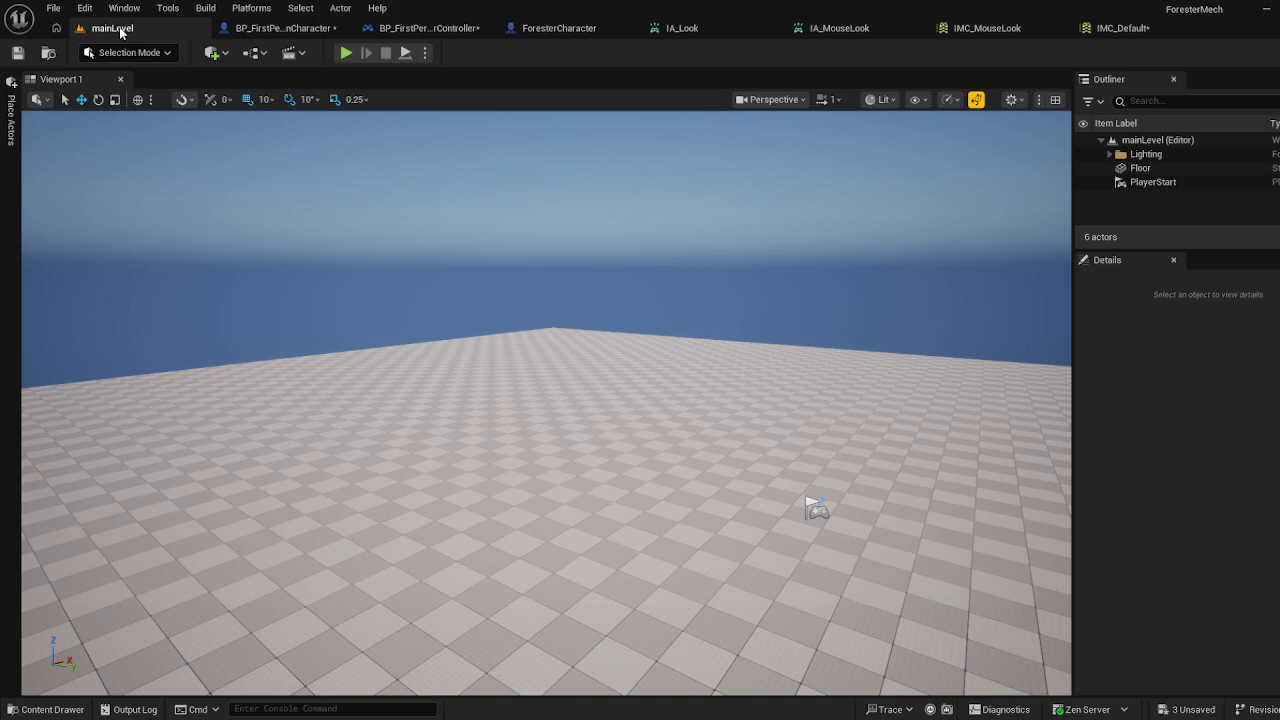
click(86, 710)
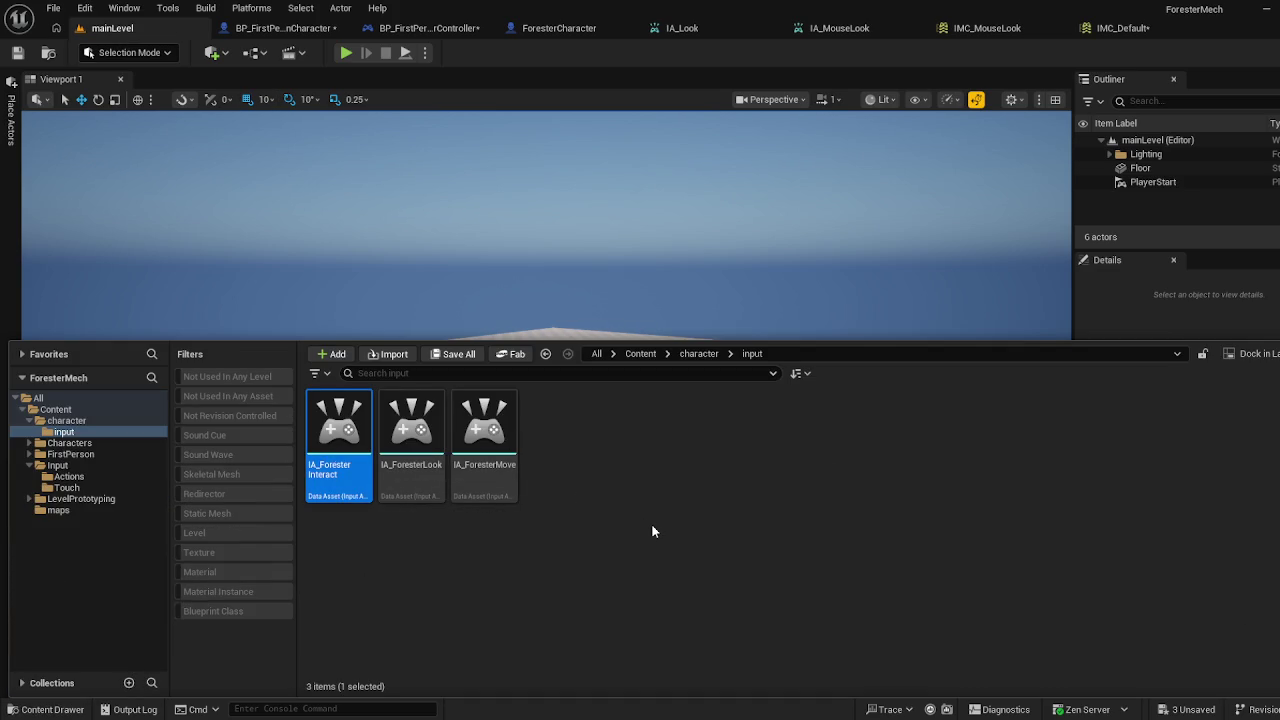
Duplicate IA_ForesterInteract as IA_ForesterFlushlight and save it
key(ctrl+d)
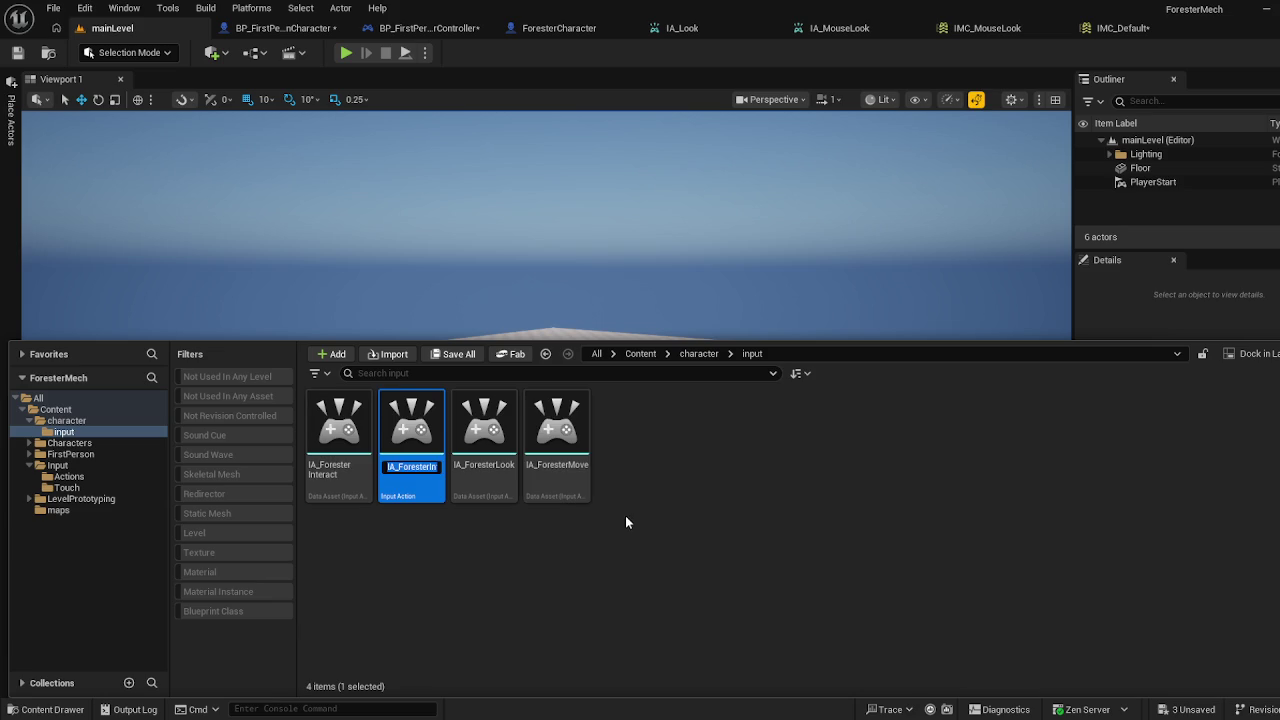
key(BackSpace)
key(BackSpace)
key(BackSpace)
text(Flus)
text(h)
text(light)
key(Return)
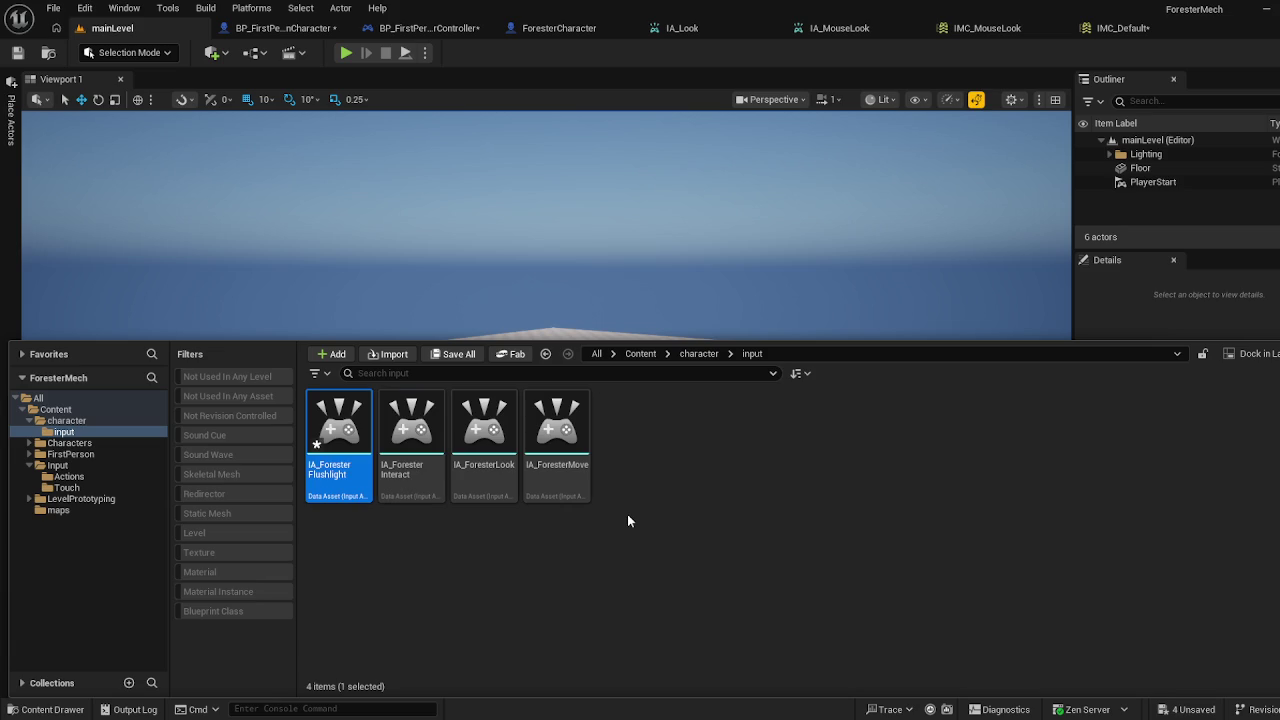
key(ctrl+s)
Duplicate IA_ForesterFlushlight as IA_ForesterMenu and save it
key(ctrl+d)
key(End)
key(BackSpace)
key(BackSpace)
key(BackSpace)
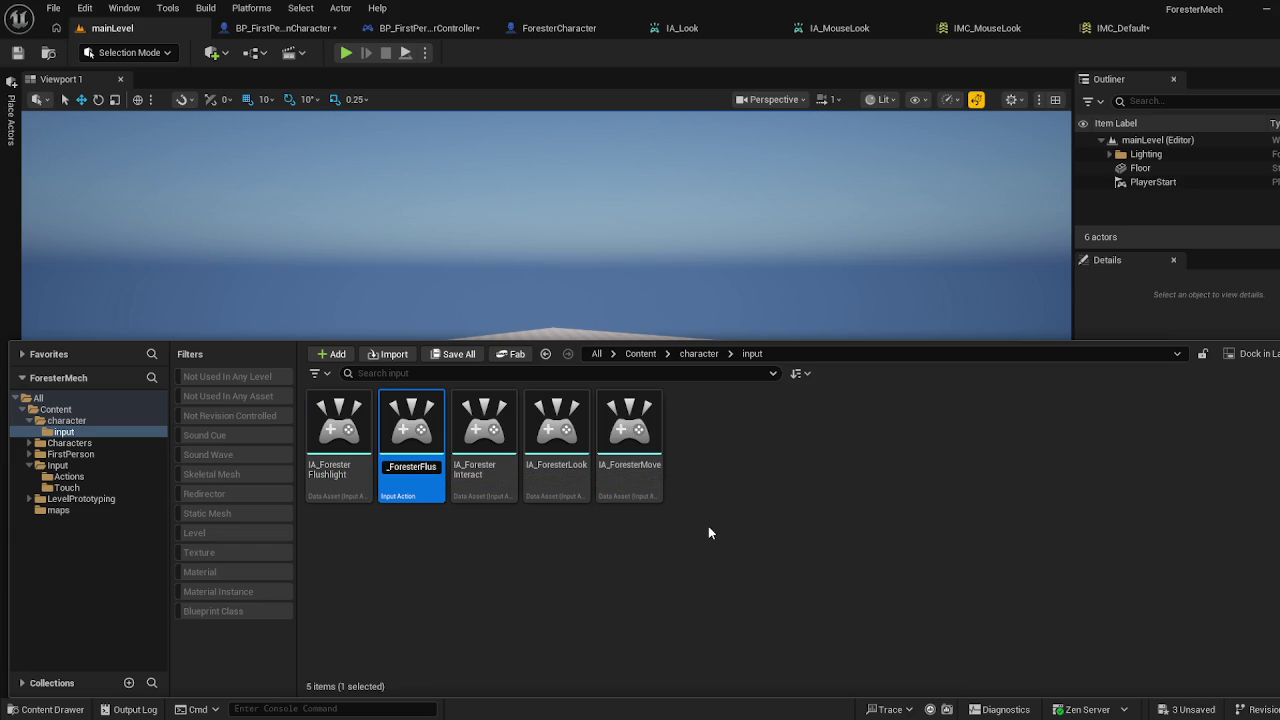
key(BackSpace)
key(BackSpace)
key(BackSpace)
key(BackSpace)
text(Menu)
key(Return)
key(ctrl+s)
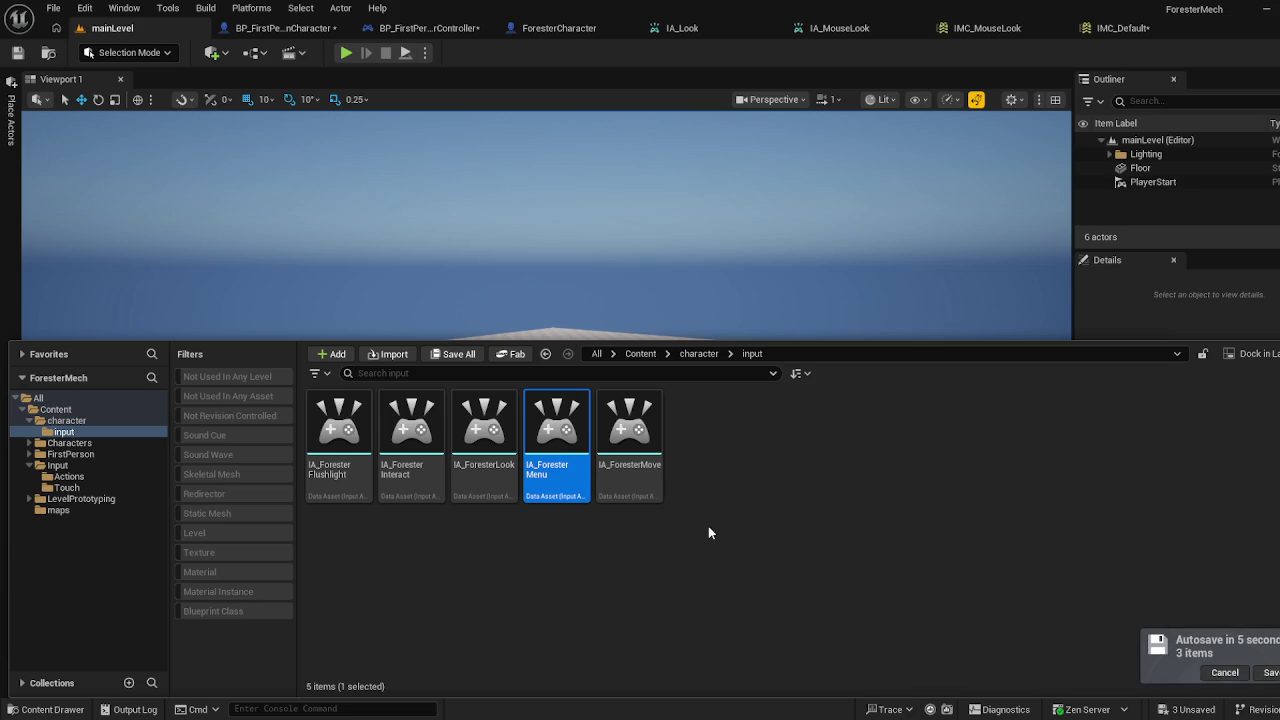
Save the pending unsaved changes and browse the project content in the Content Drawer
click(1268, 672)
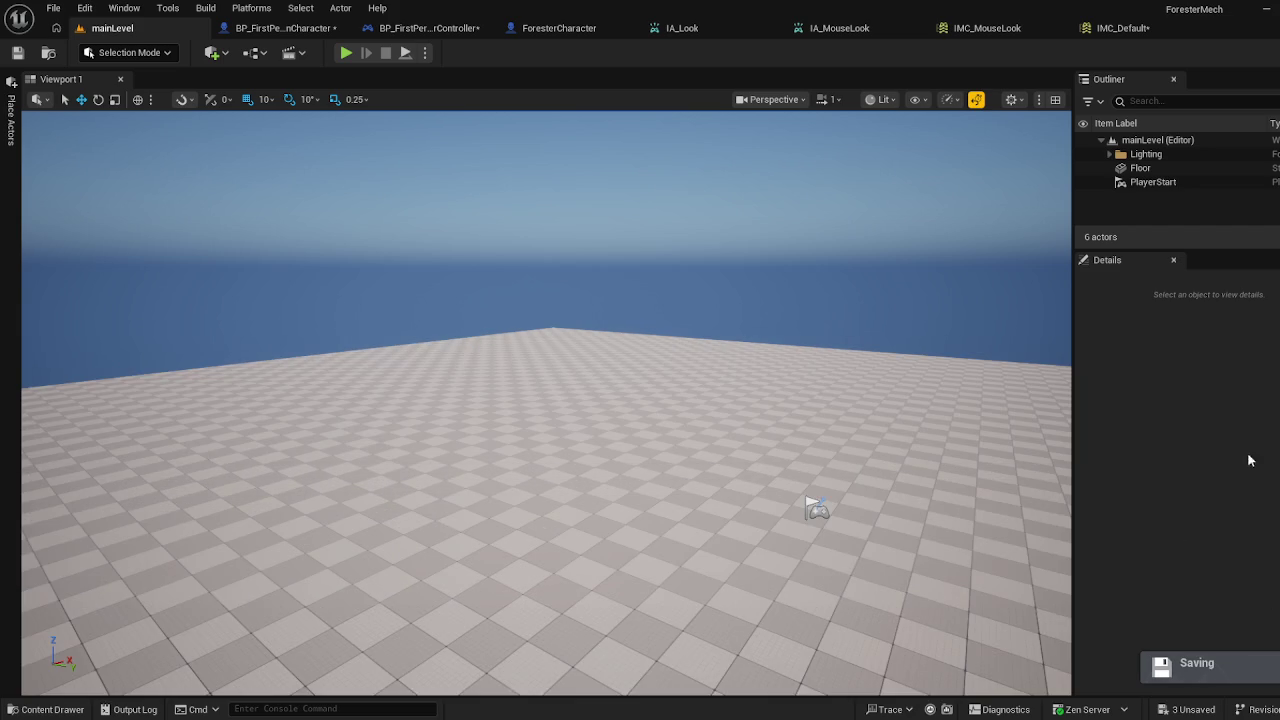
click(45, 709)
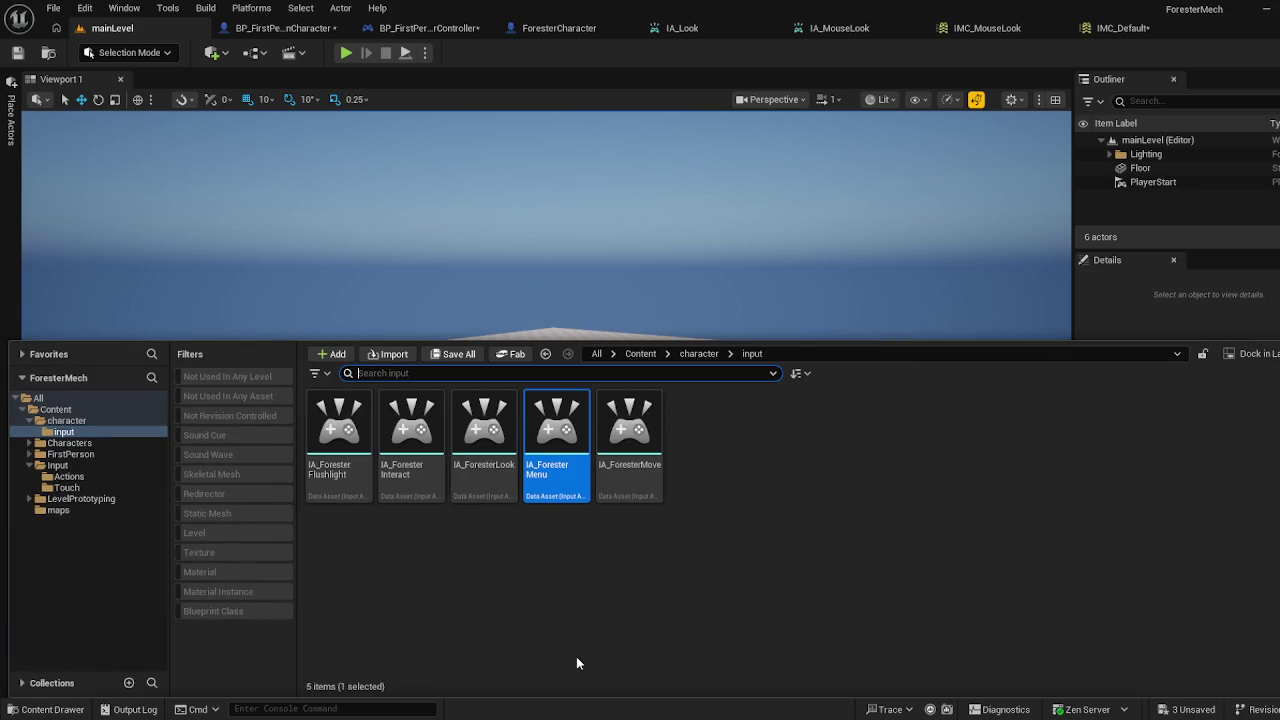
click(614, 634)
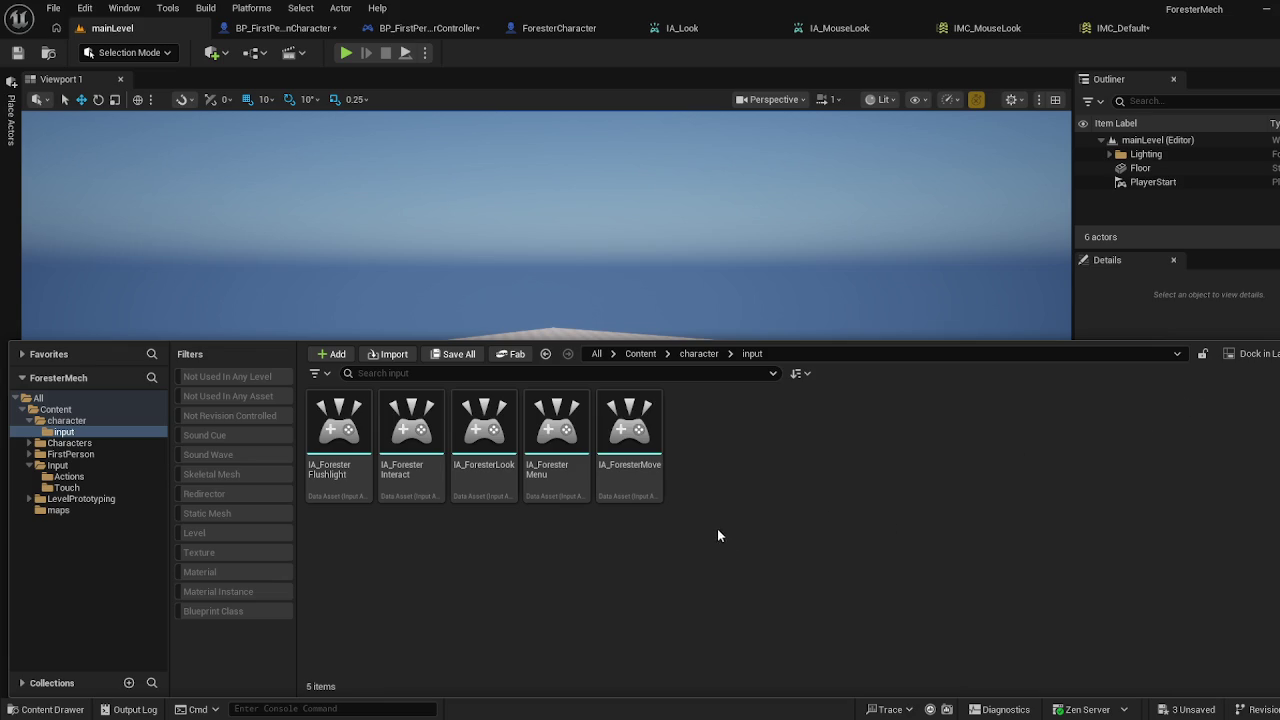
right_click(845, 476)
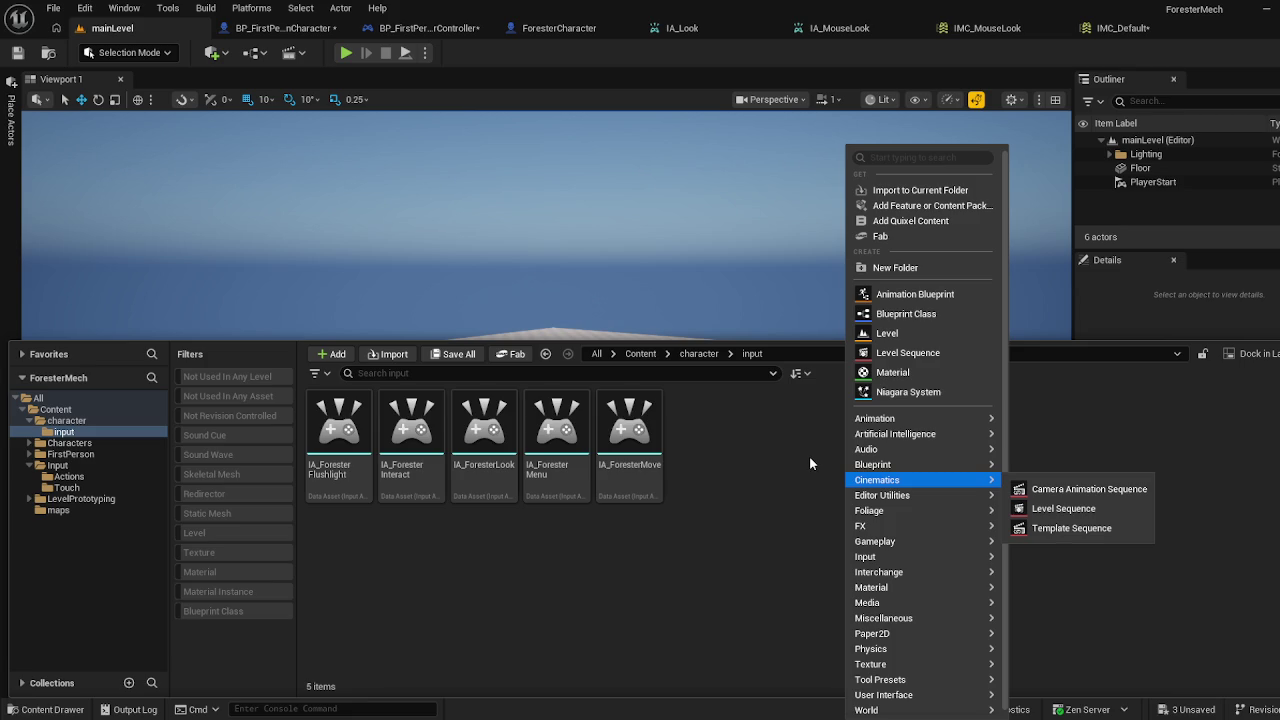
mouse_move(909, 558)
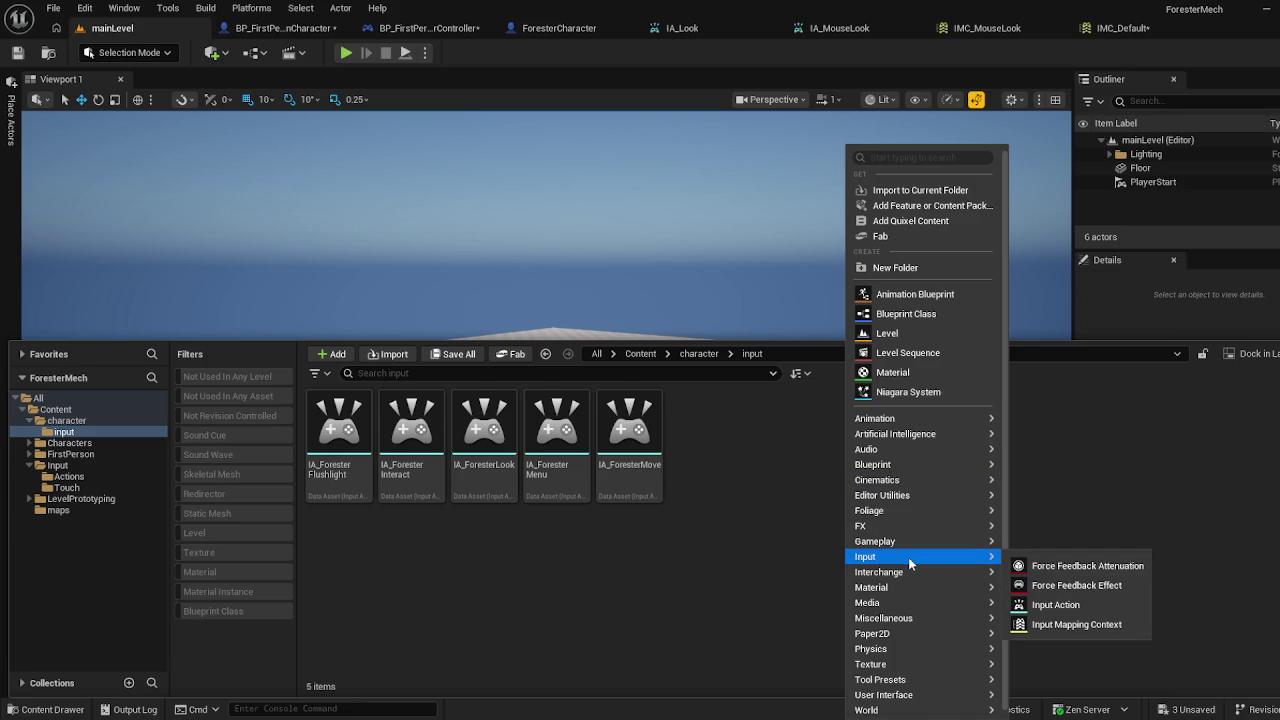
Close the IMC_MouseLook, IMC_Default, IA_Look and IA_MouseLook editors, returning to mainLevel
click(1018, 30)
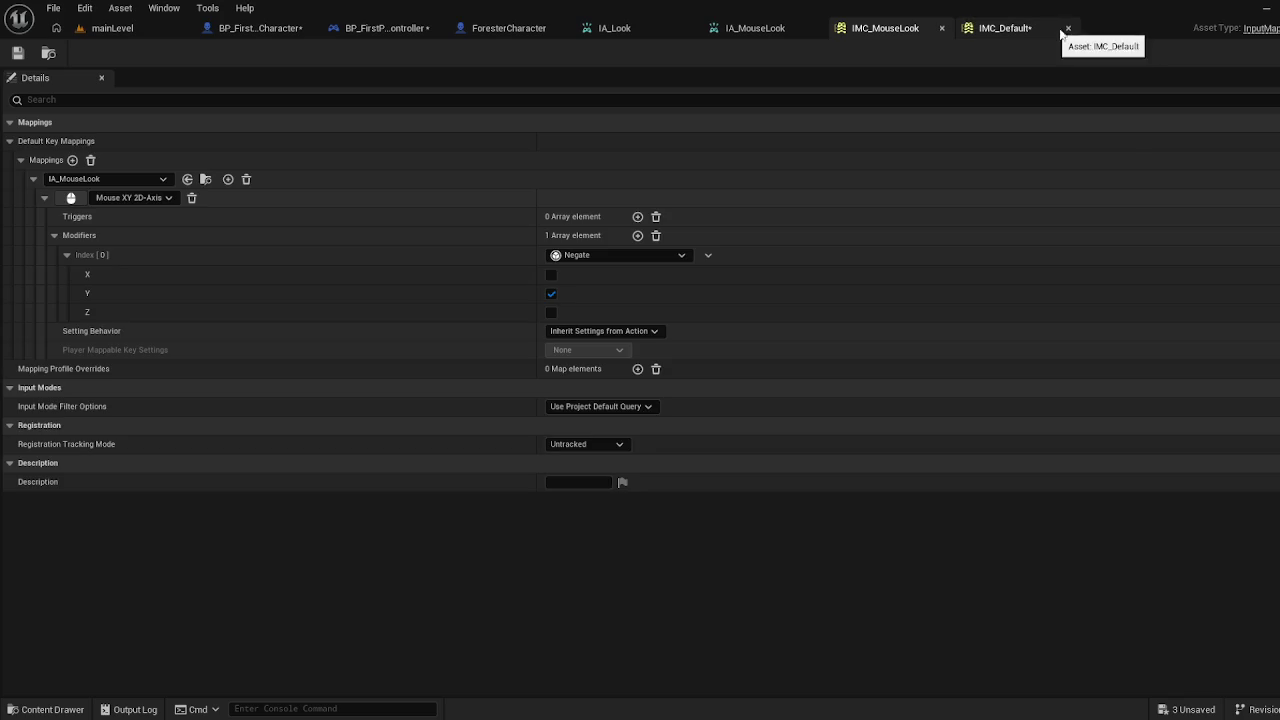
click(1056, 35)
click(912, 30)
click(941, 28)
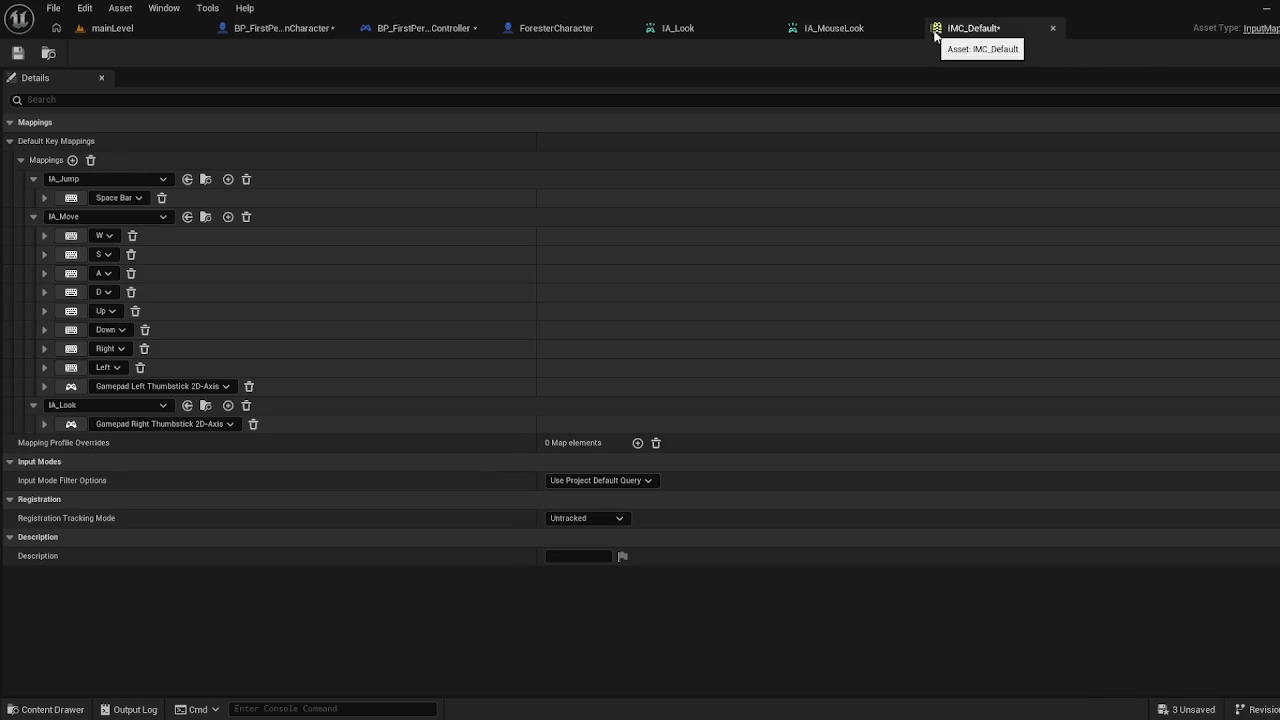
click(1053, 28)
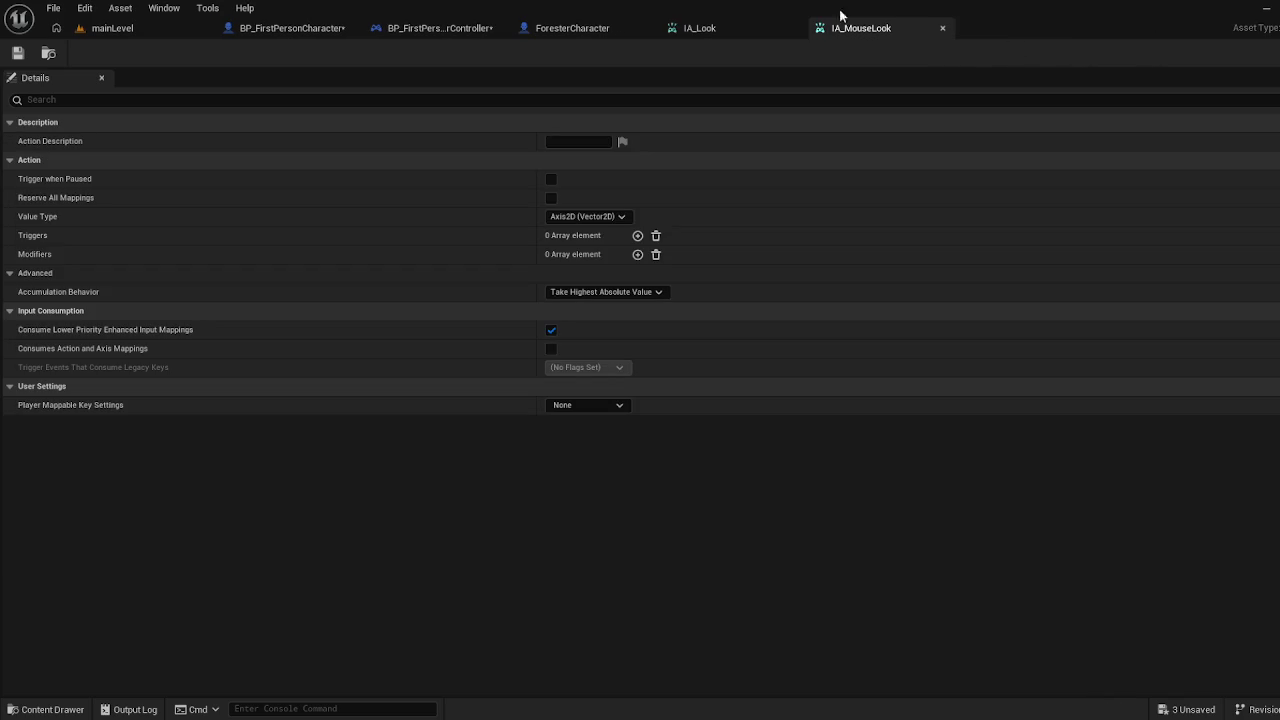
click(796, 28)
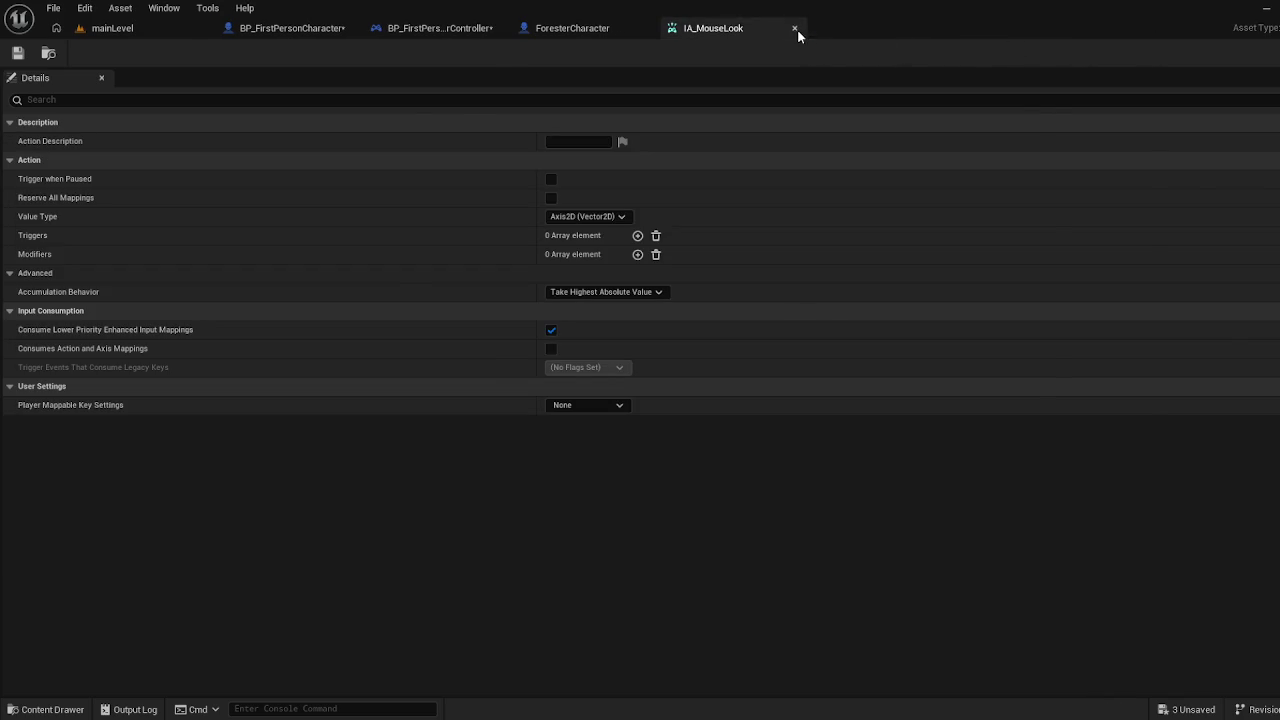
click(797, 29)
click(132, 28)
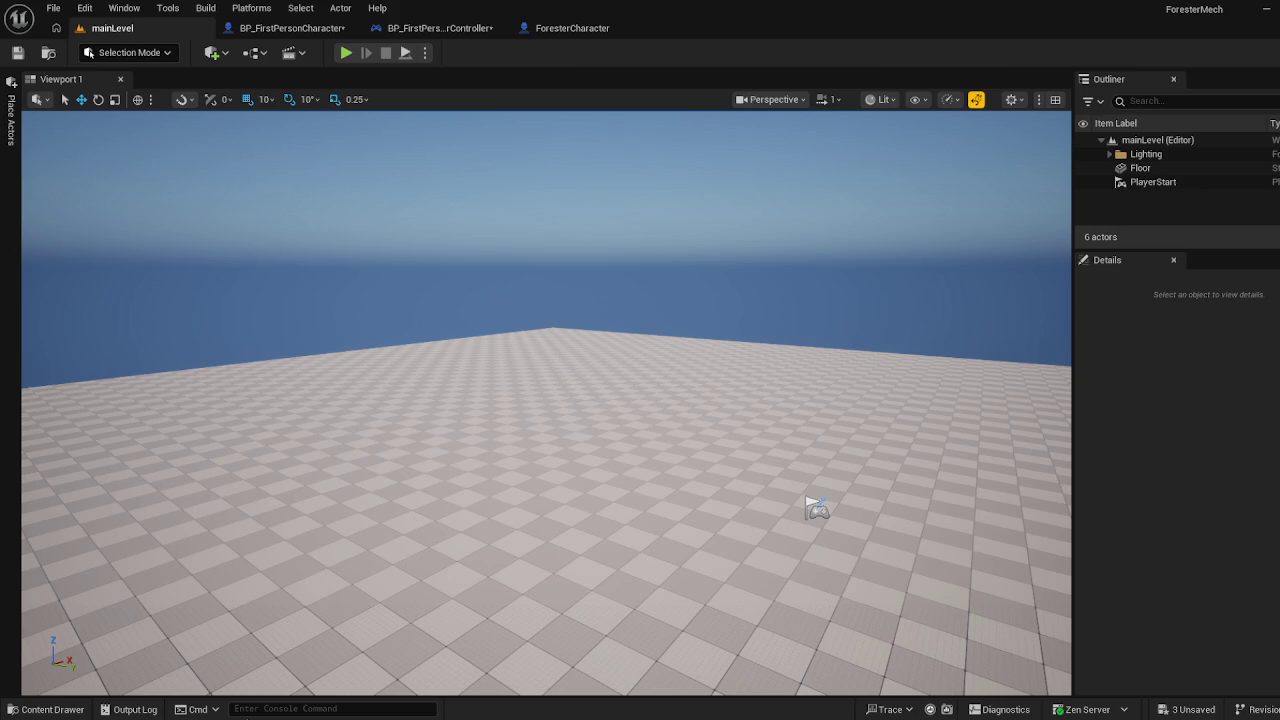
Copy IMC_Default from Content/Input and paste it into the character/input folder
click(48, 709)
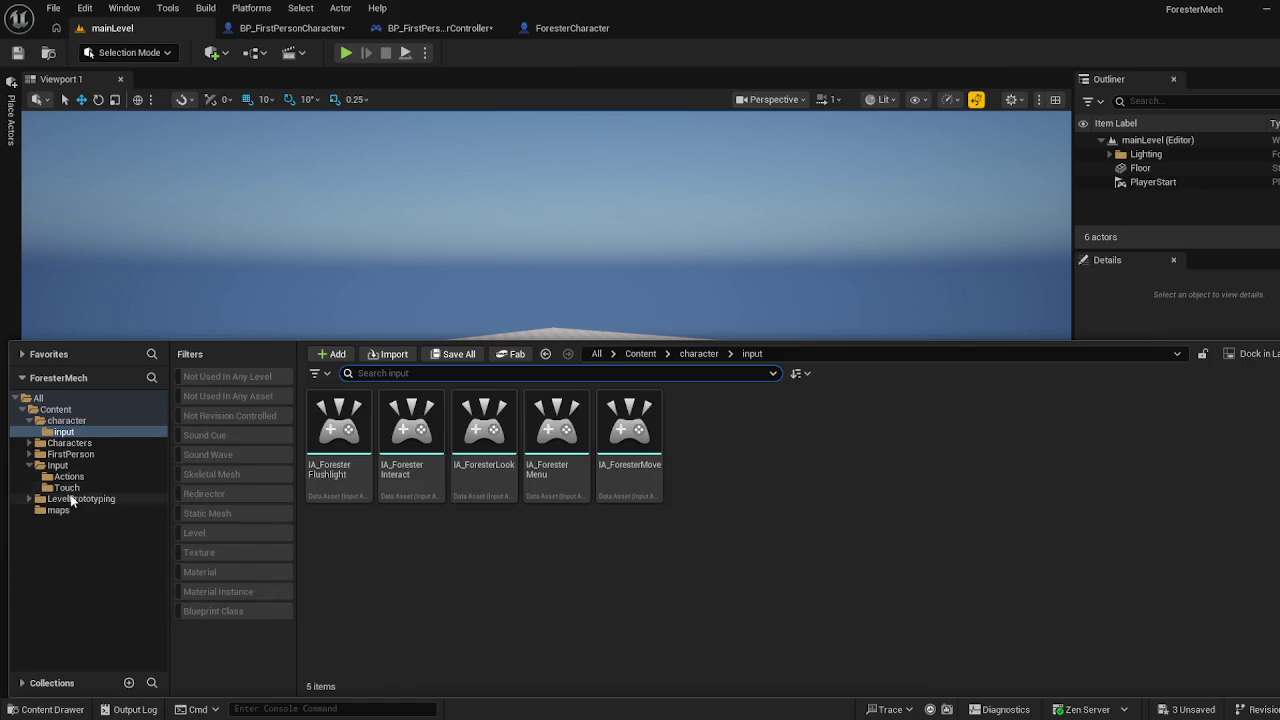
click(57, 466)
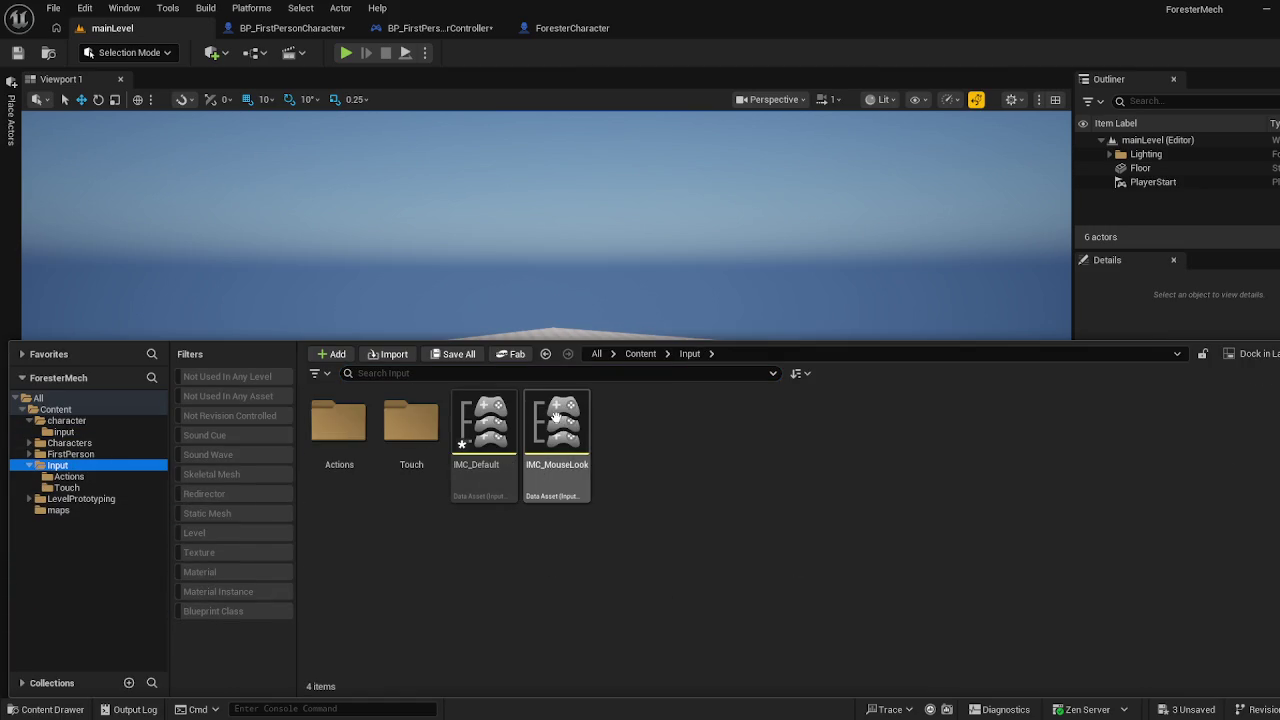
click(492, 487)
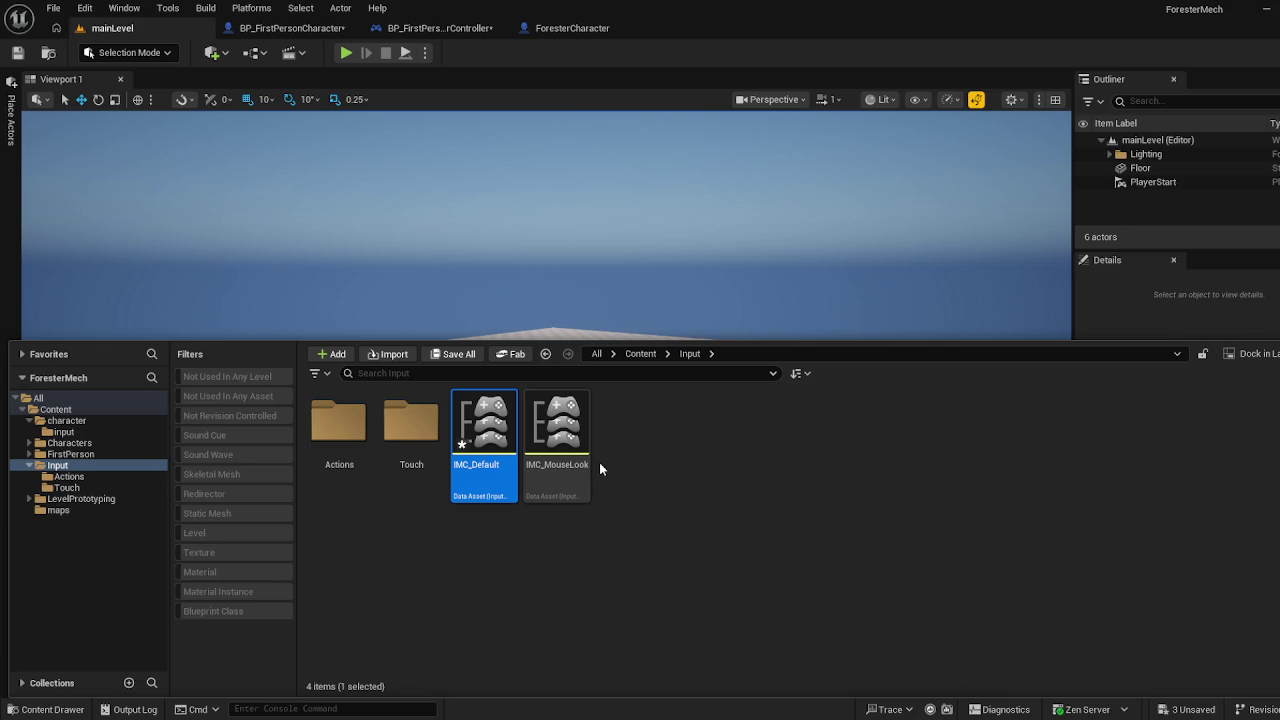
click(63, 431)
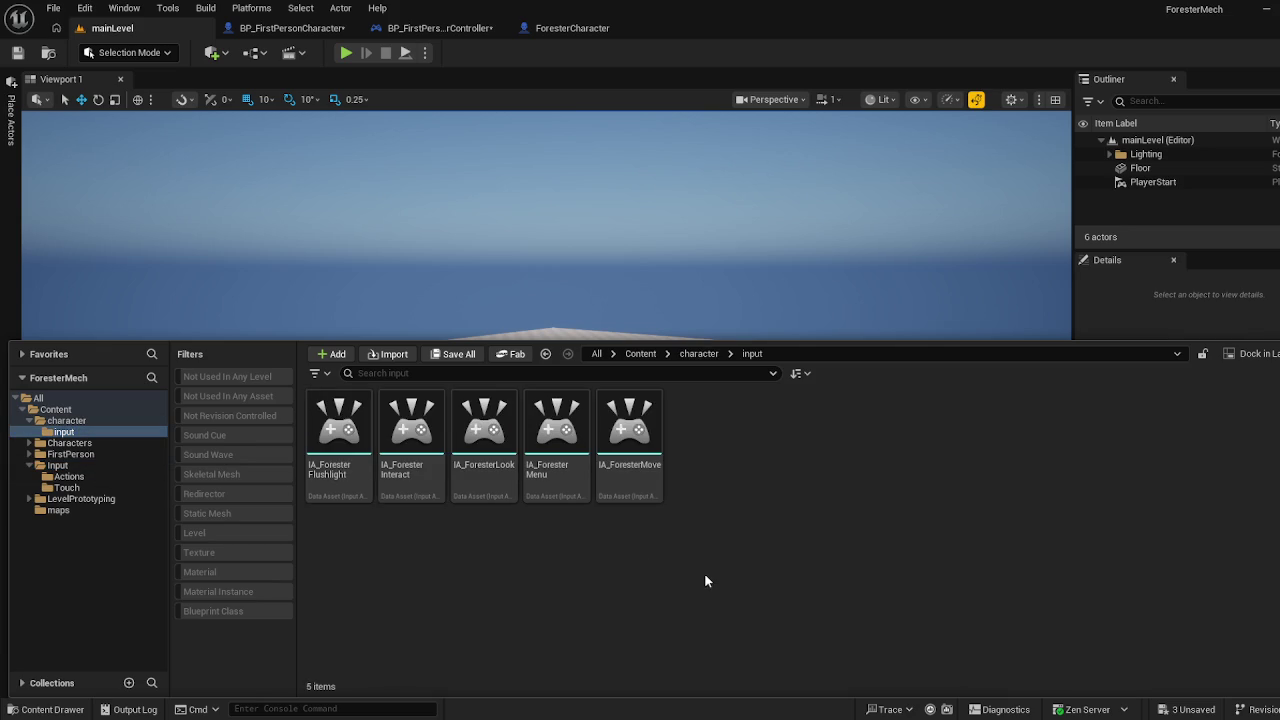
key(ctrl+v)
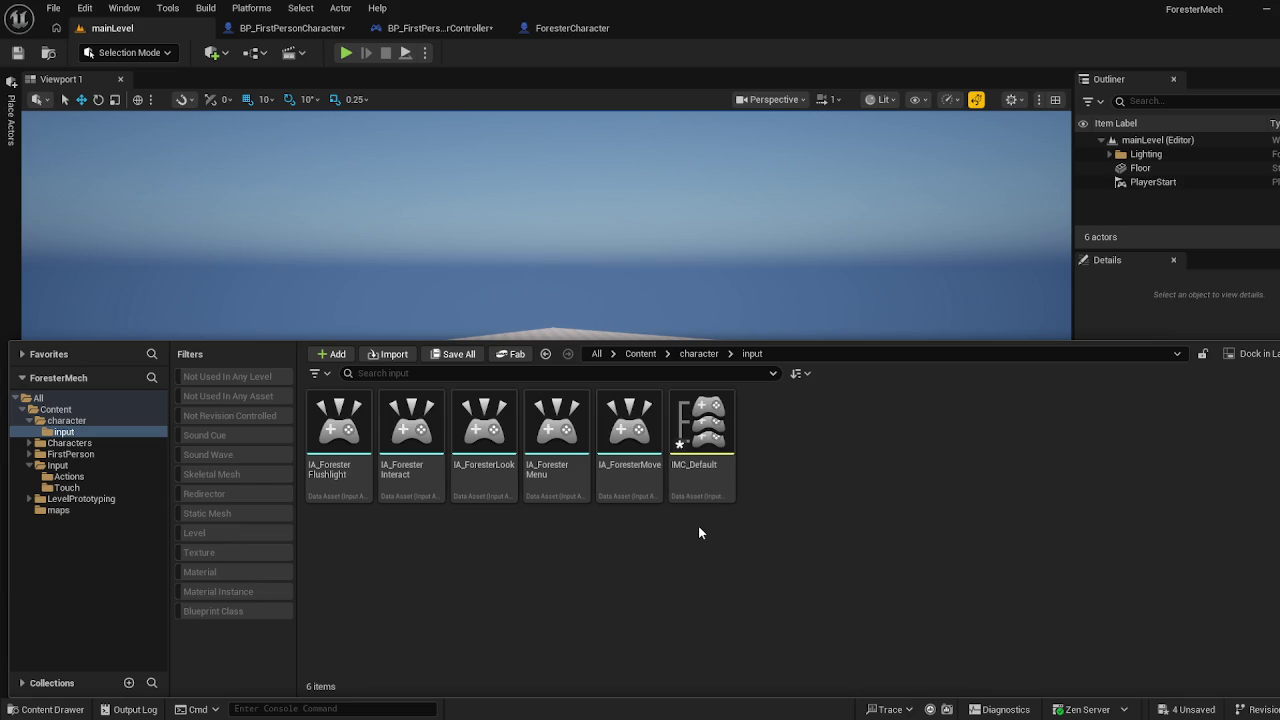
click(700, 481)
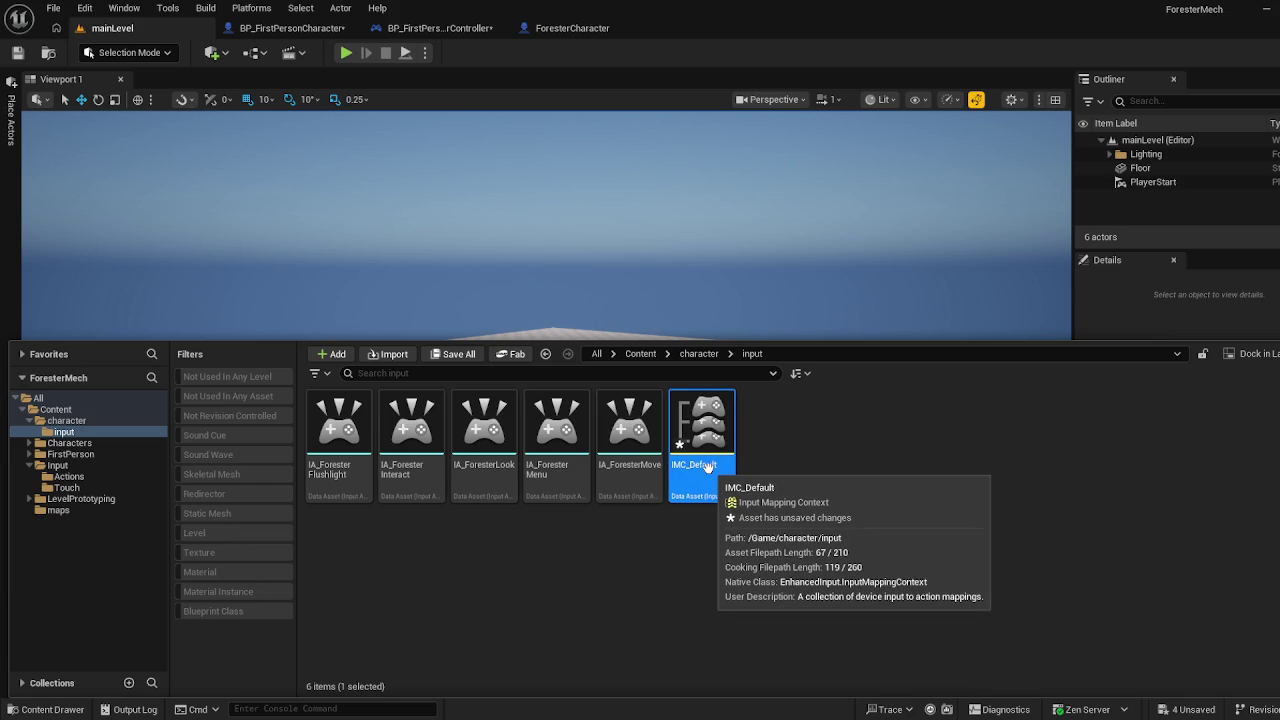
right_click(707, 466)
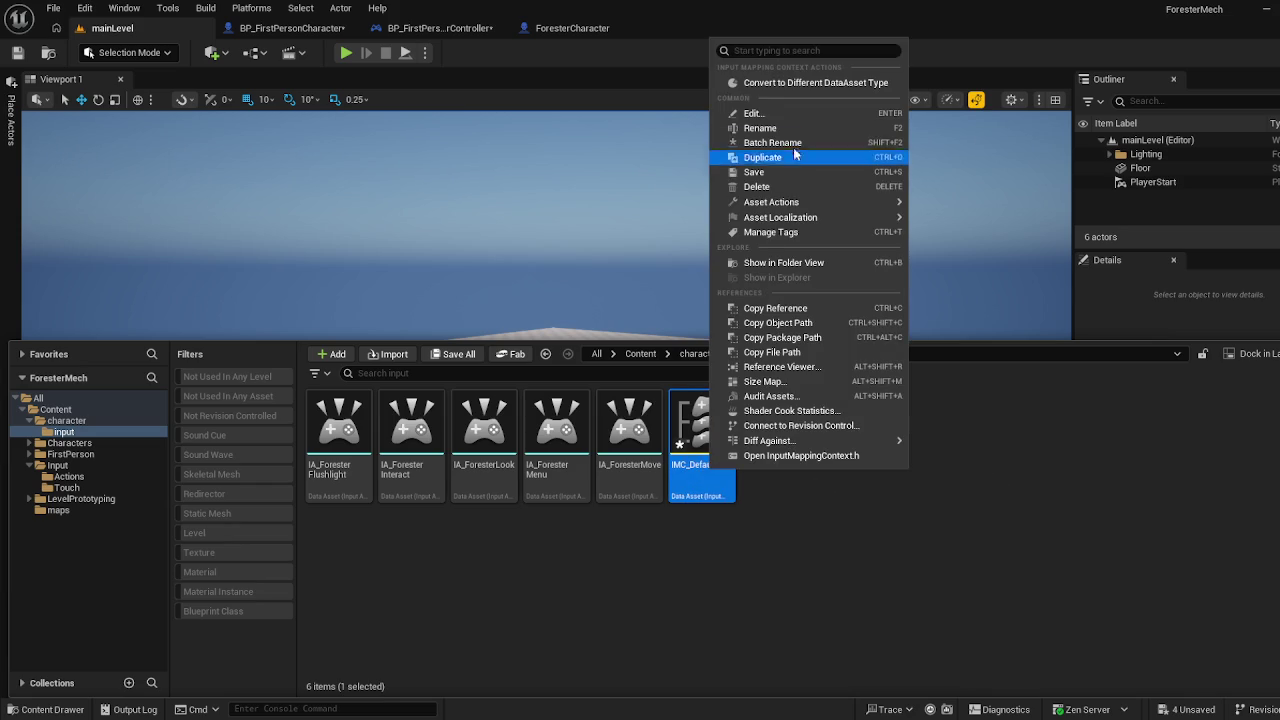
Rename the IMC_Default copy to IMC_Forester and open it in its editor
click(801, 124)
key(Return)
key(BackSpace)
key(BackSpace)
key(BackSpace)
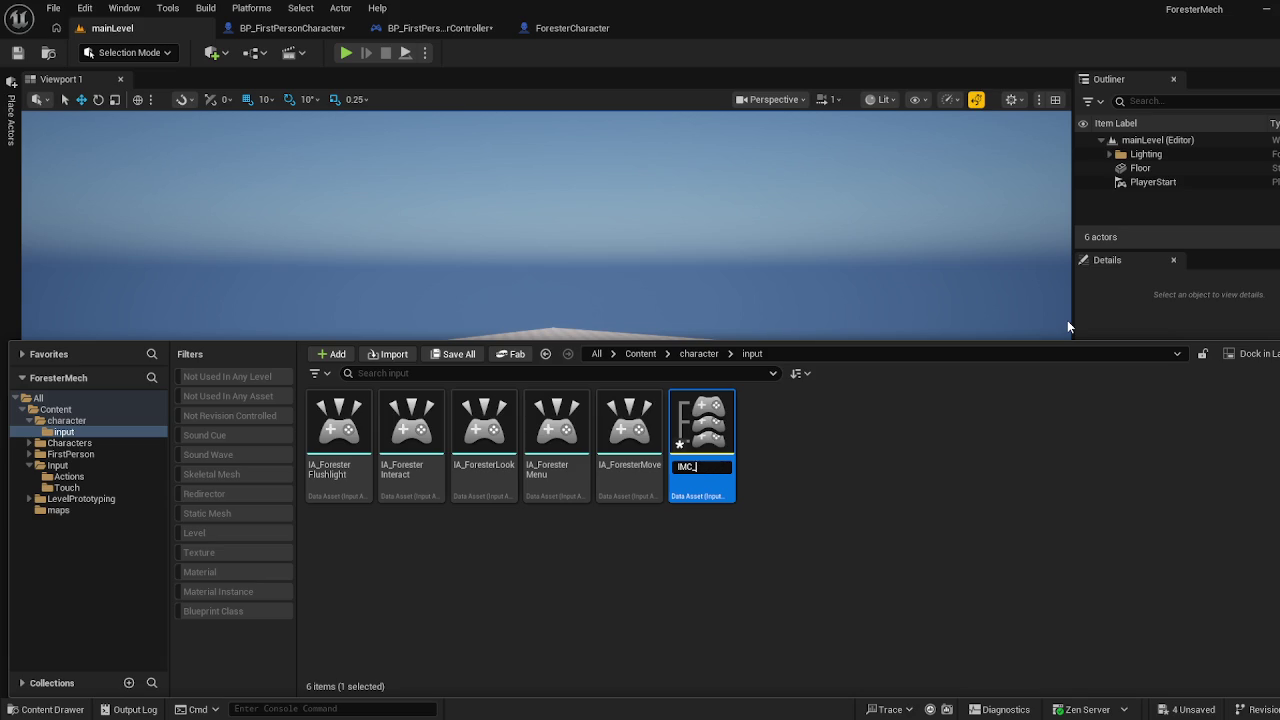
text(Fo)
text(res)
text(ter)
key(Return)
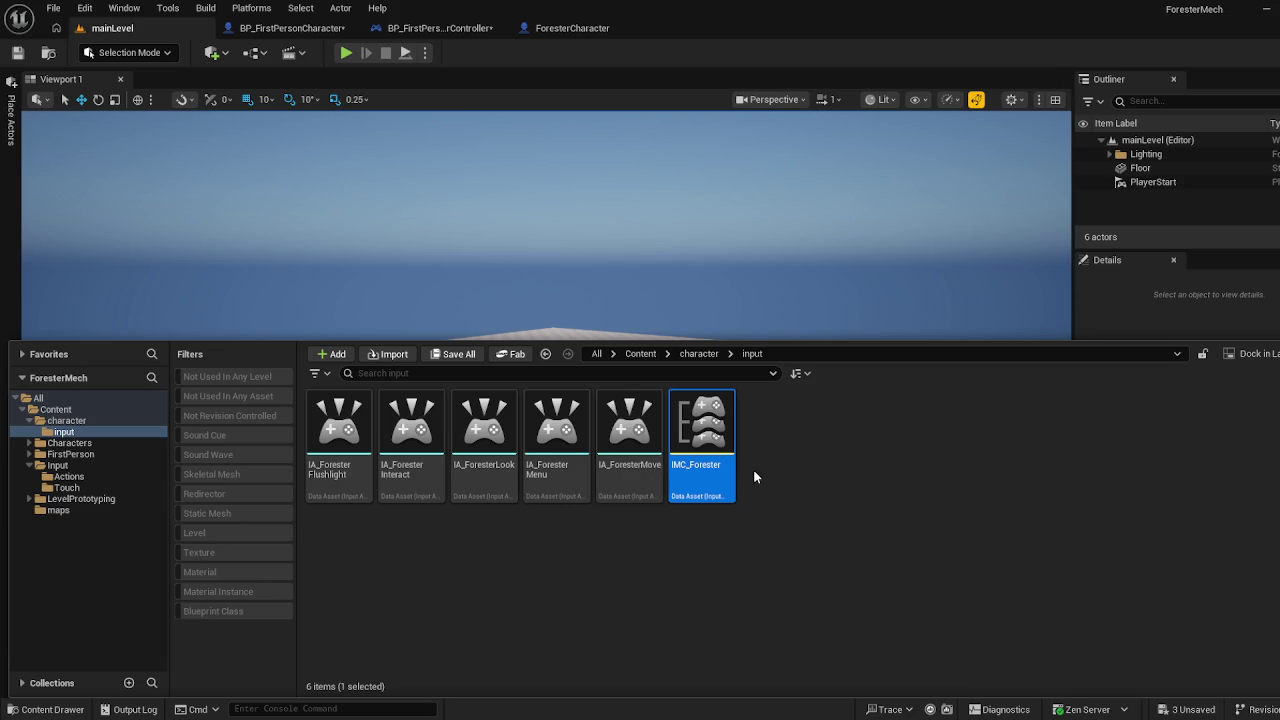
key(Return)
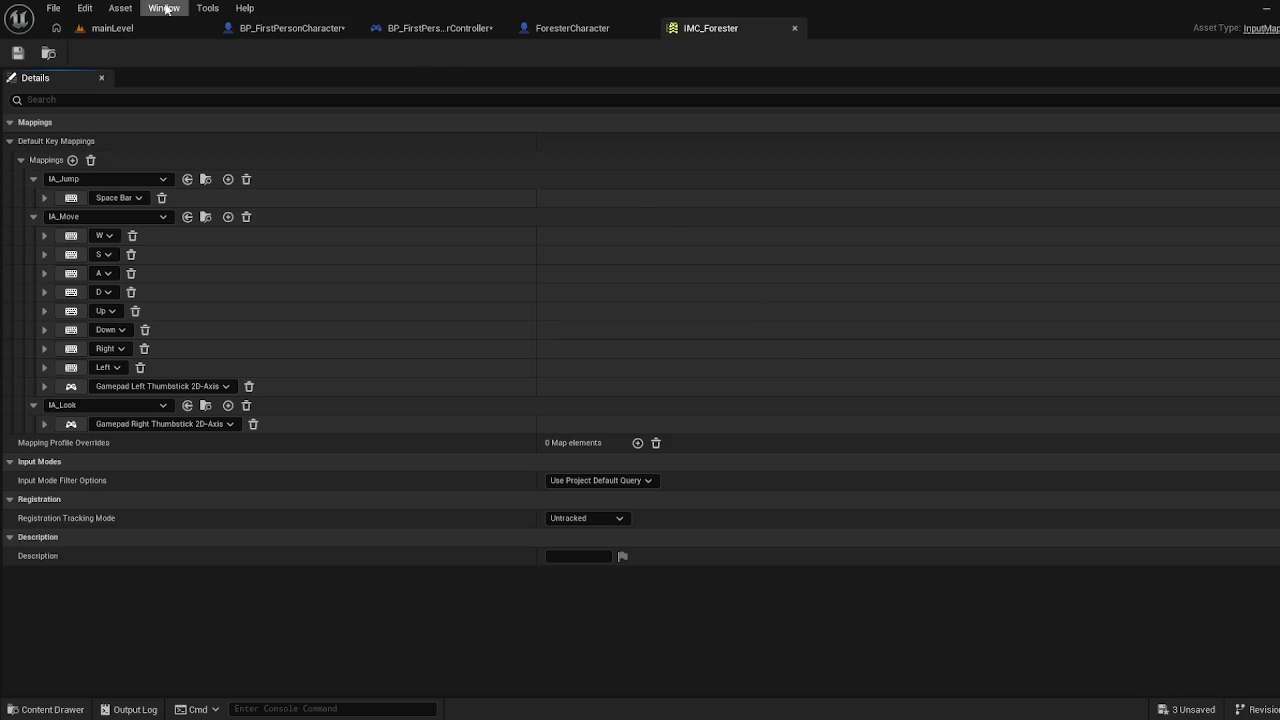
Replace IA_Jump with IA_ForesterInteract as IMC_Forester's first mapping
click(36, 180)
click(38, 197)
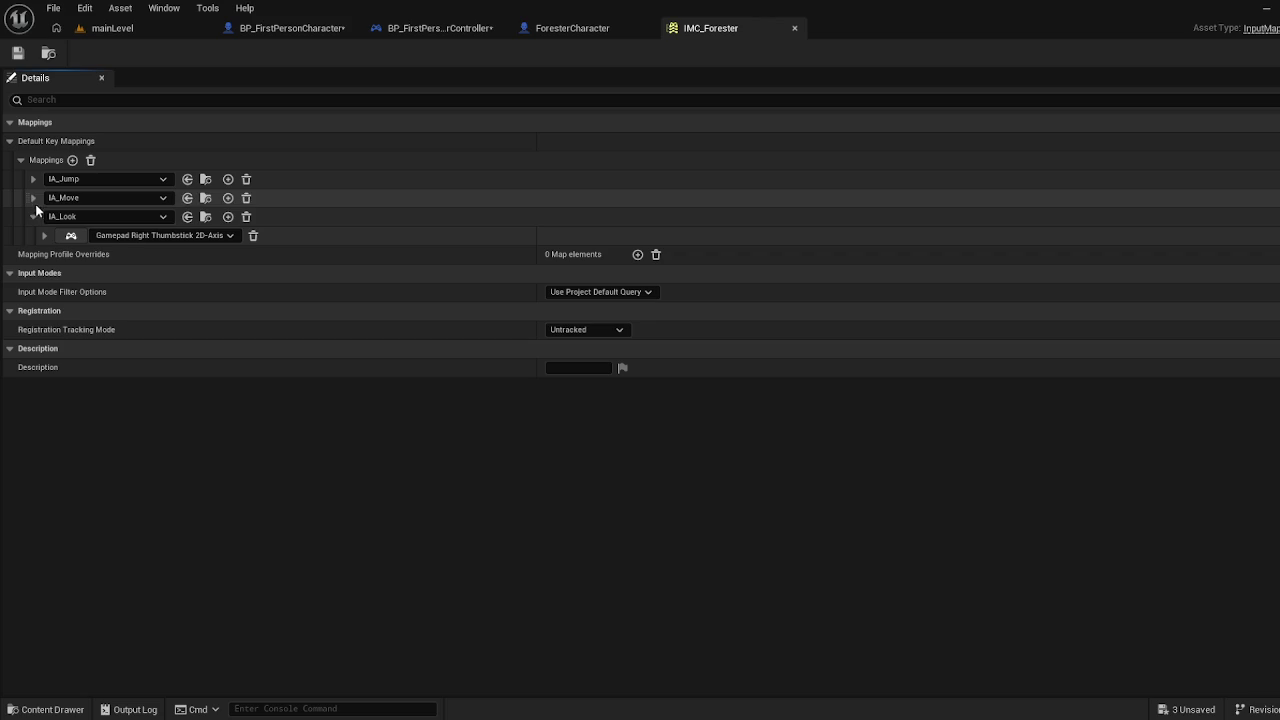
click(34, 217)
click(34, 180)
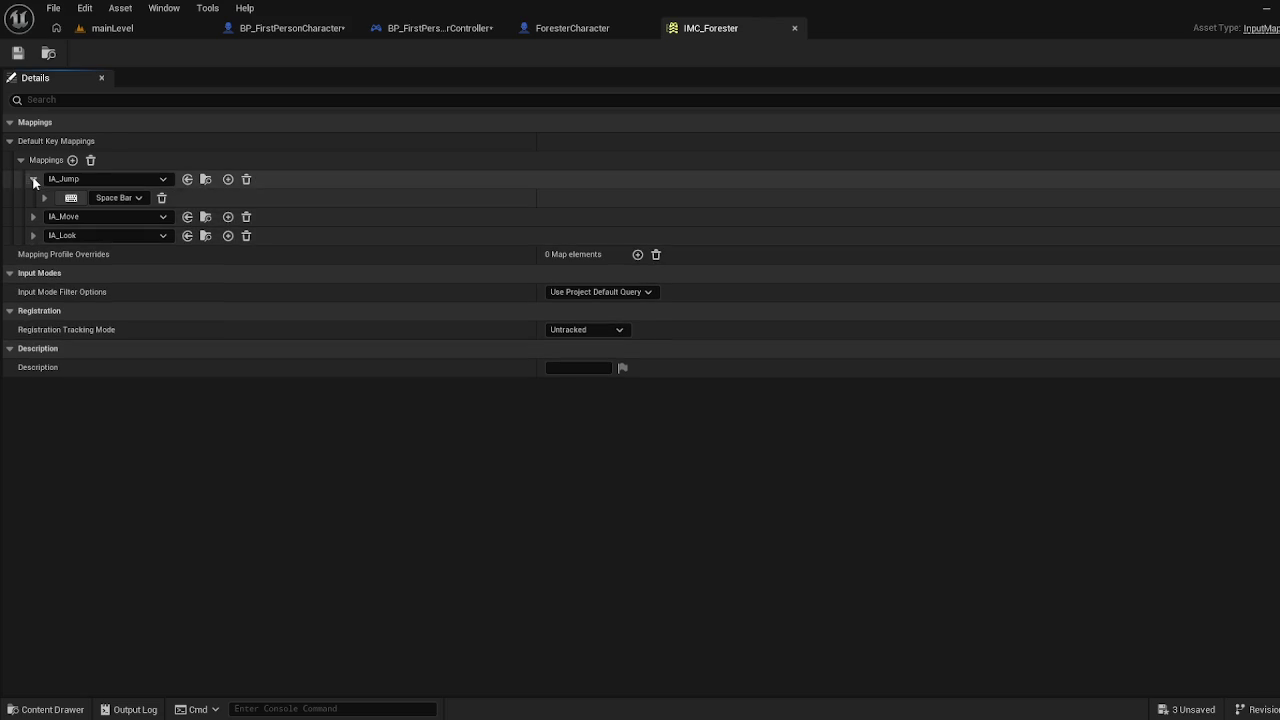
click(34, 180)
click(64, 179)
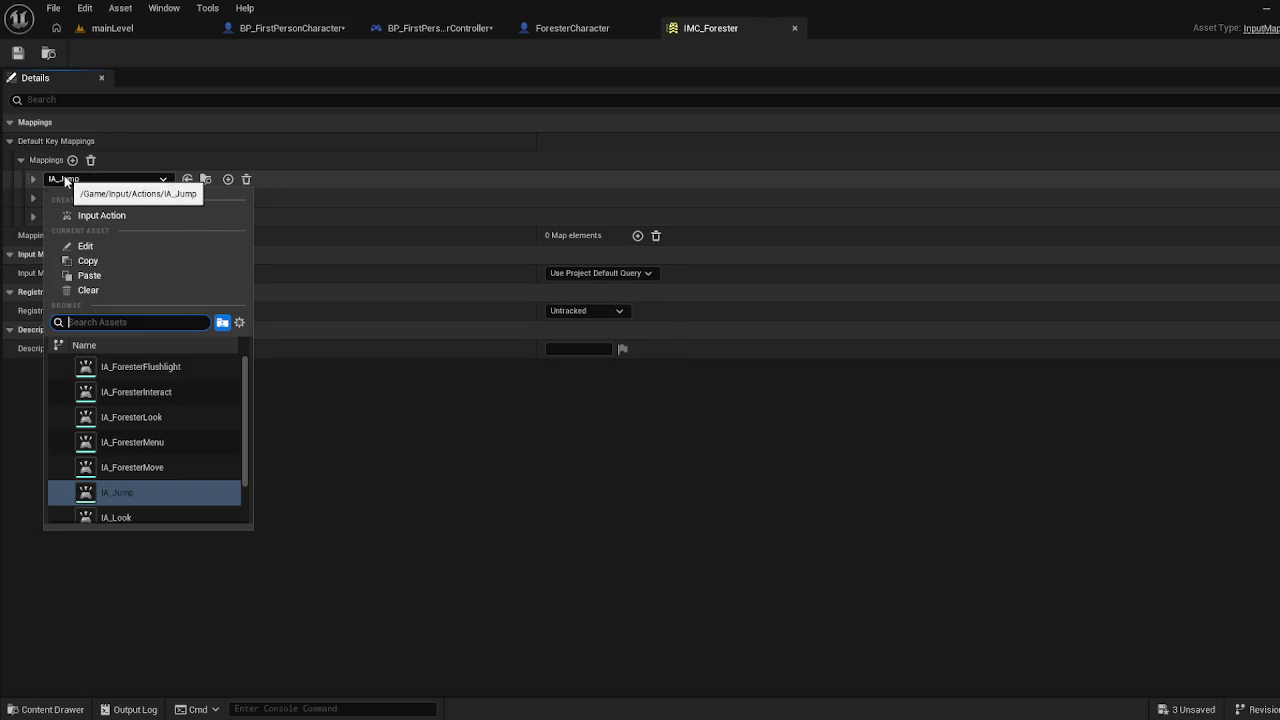
click(70, 180)
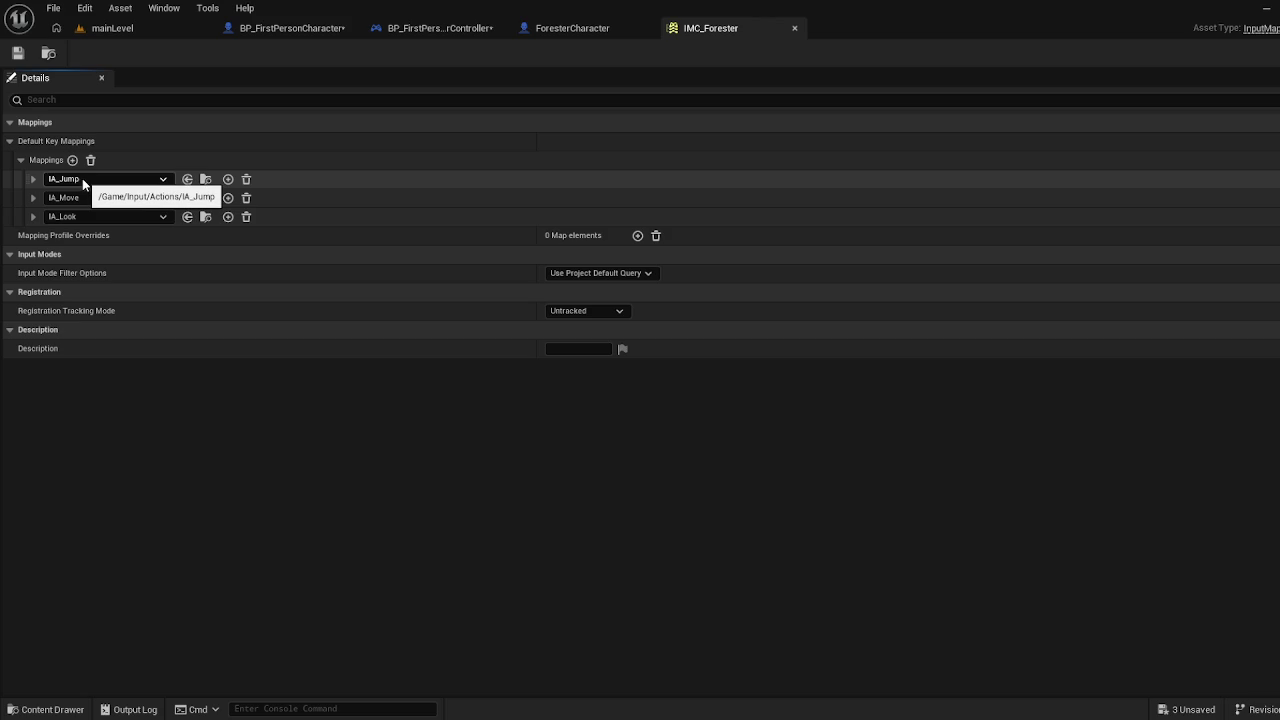
click(82, 179)
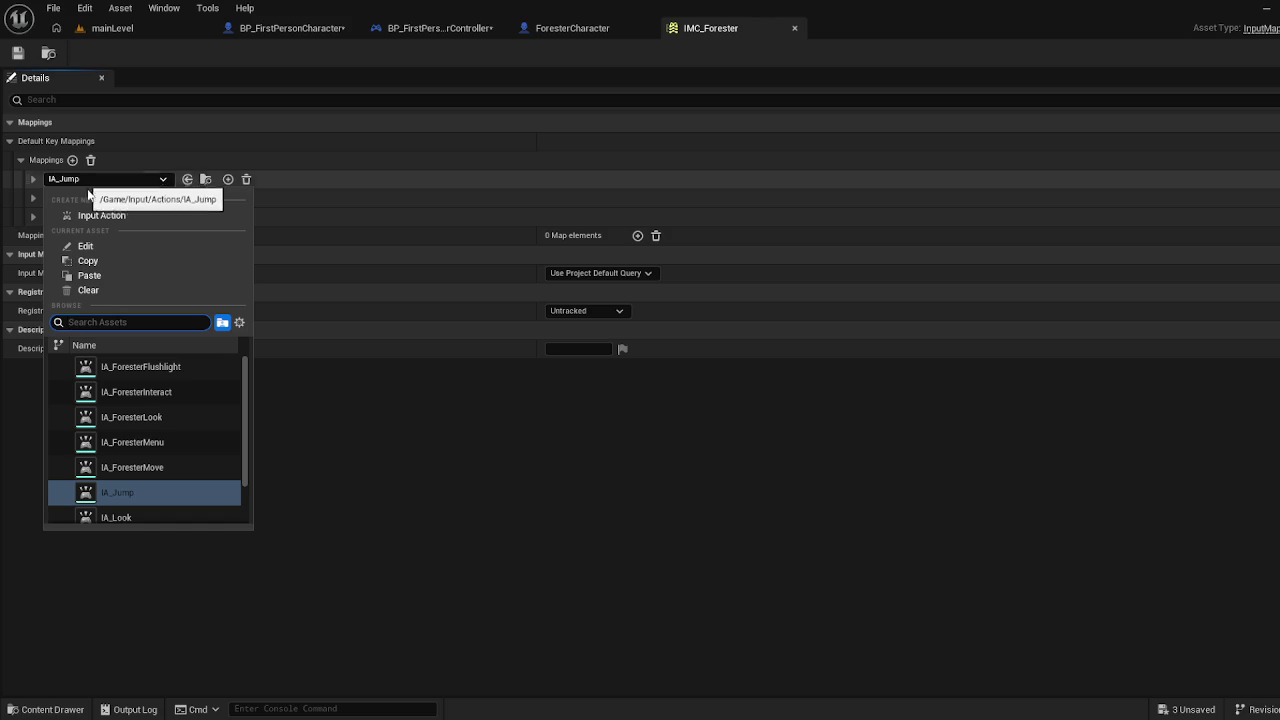
scroll(241, 435, down, 2)
scroll(242, 455, down, 1)
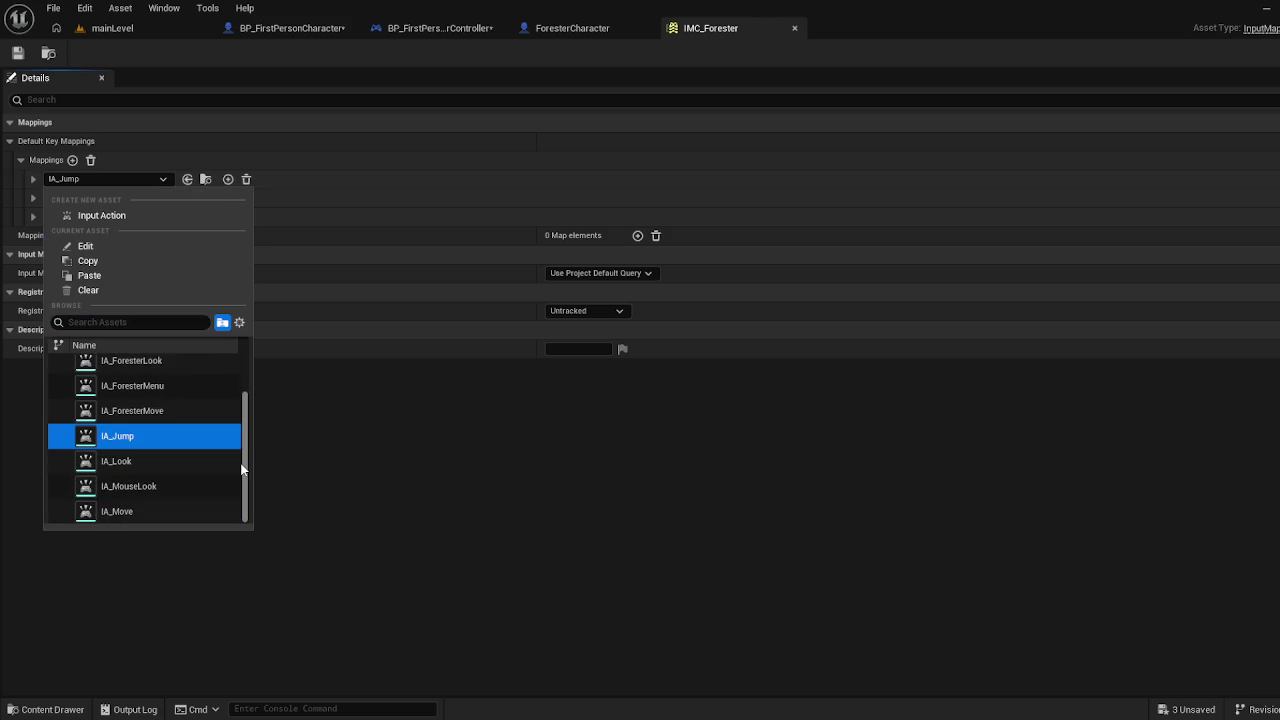
scroll(234, 430, up, 3)
click(182, 391)
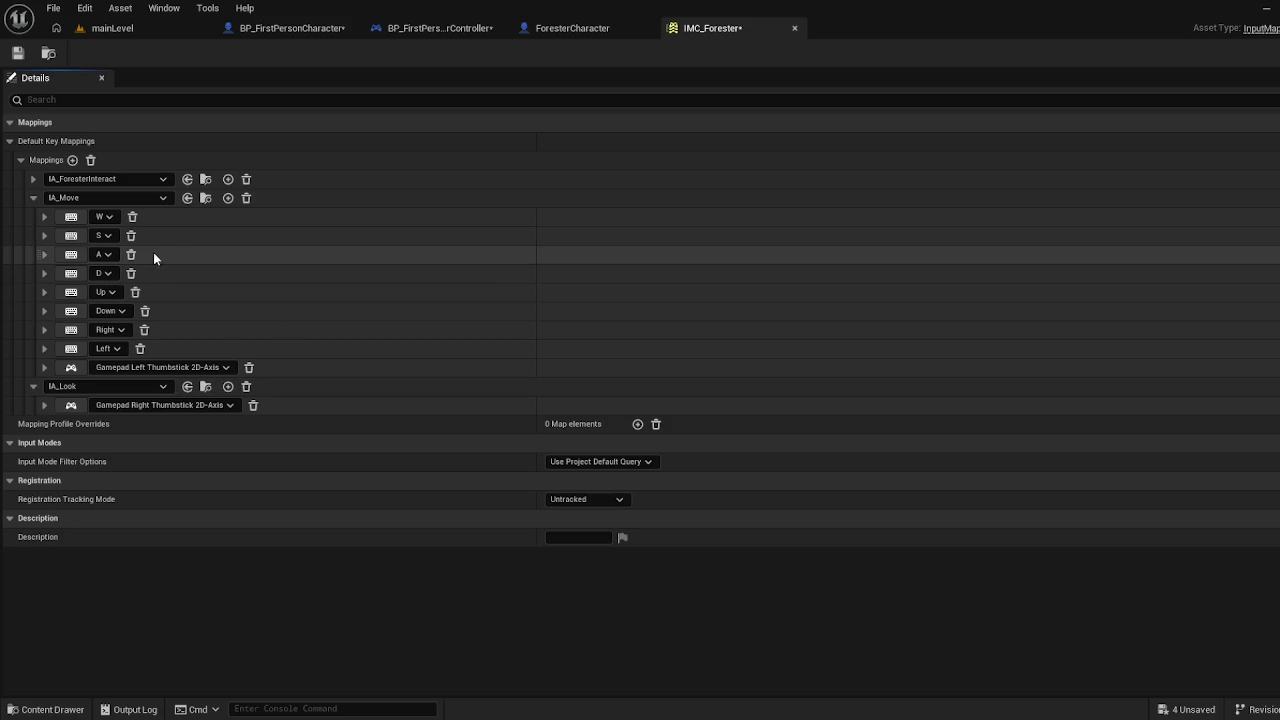
Bind IA_ForesterInteract to Left Mouse Button and swap IA_Move for IA_ForesterMove
click(33, 179)
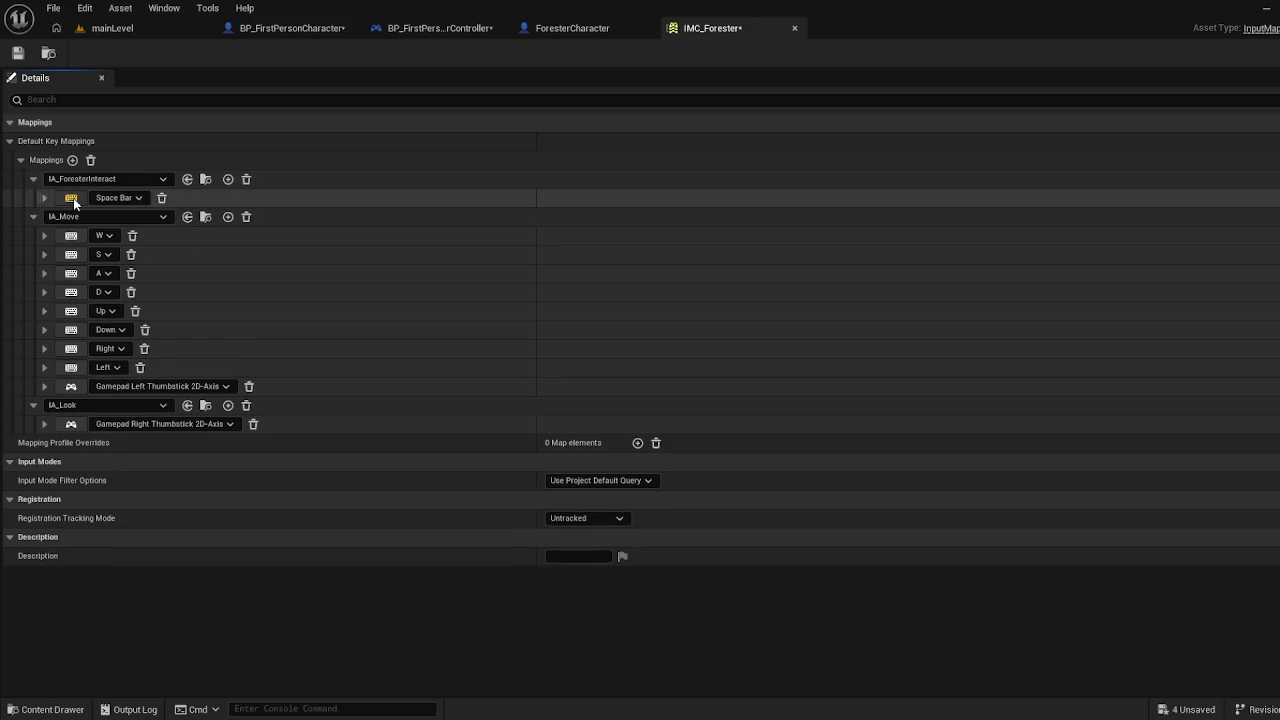
click(75, 201)
click(75, 201)
click(123, 220)
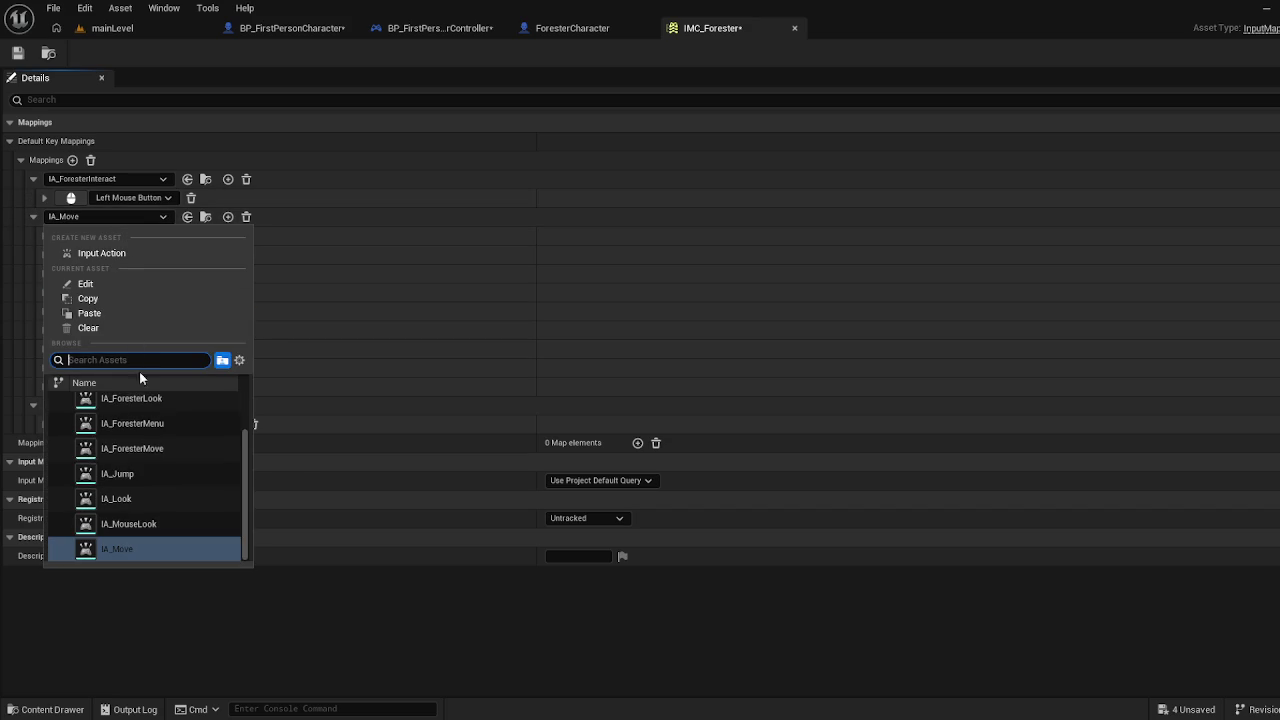
click(193, 447)
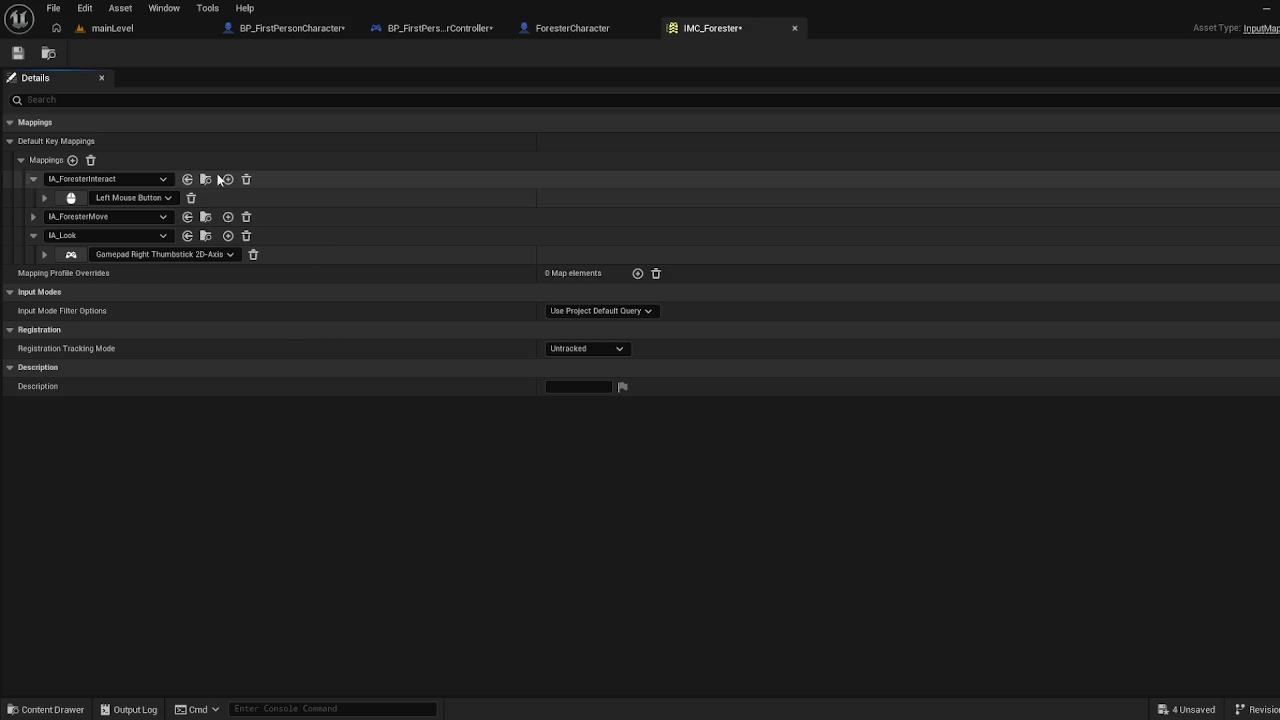
click(110, 232)
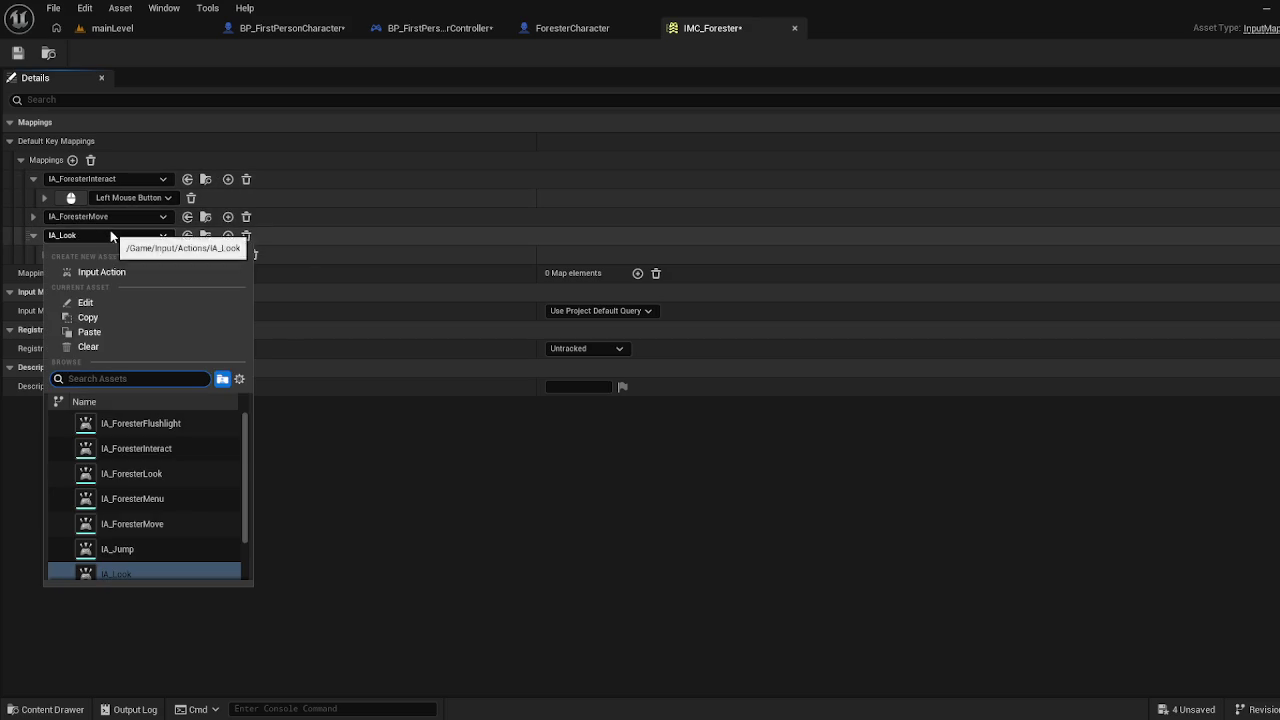
Assign IA_ForesterLook to the third mapping and remove IA_ForesterMove's Gamepad Left Thumbstick key
click(228, 474)
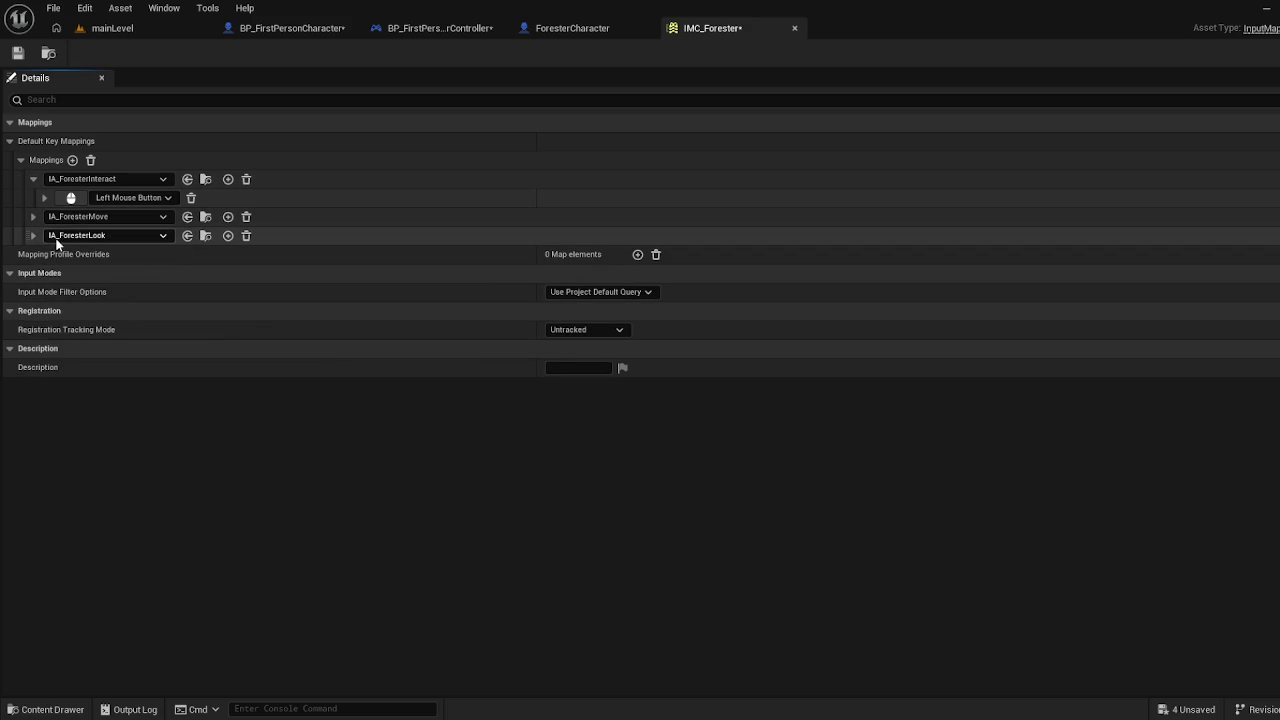
click(32, 180)
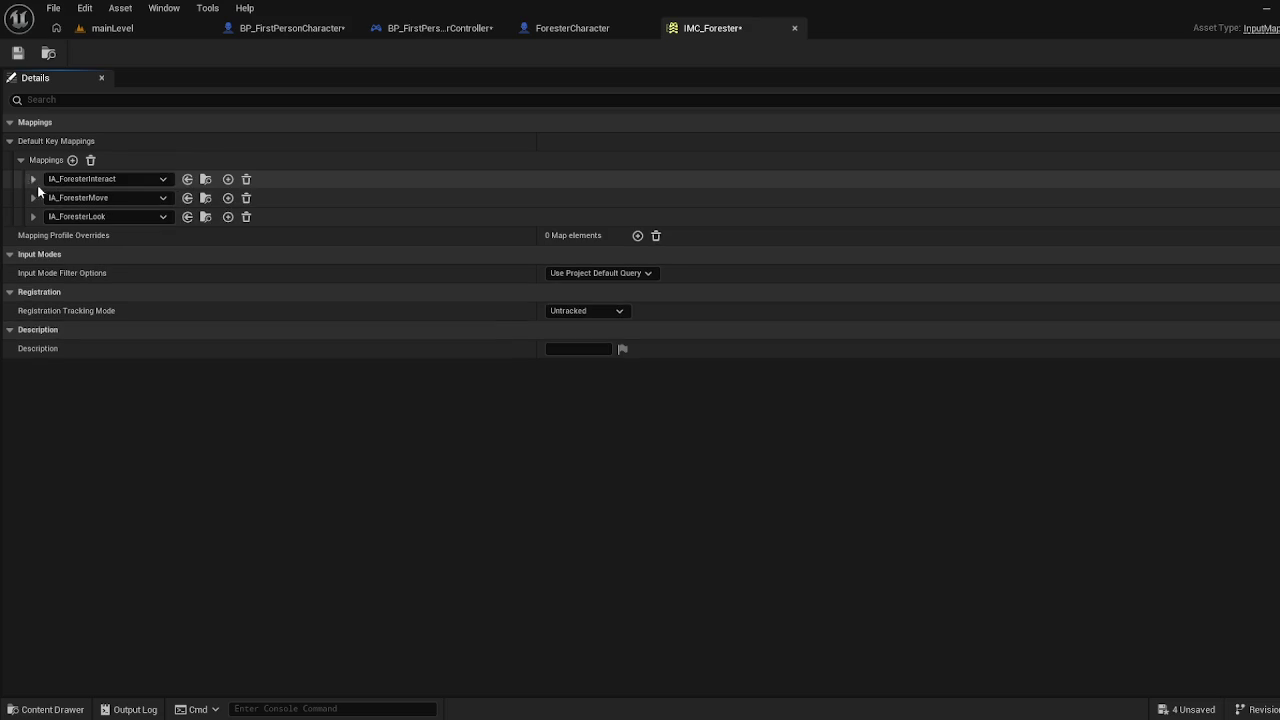
click(34, 198)
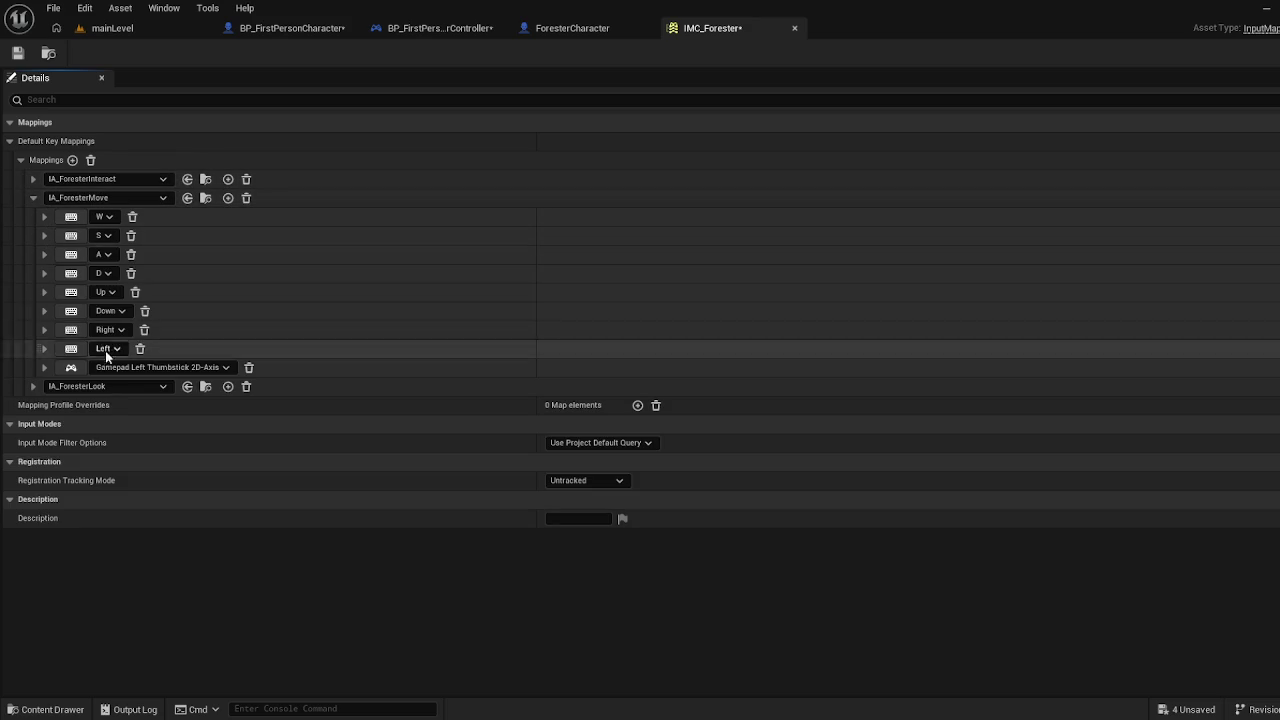
click(249, 367)
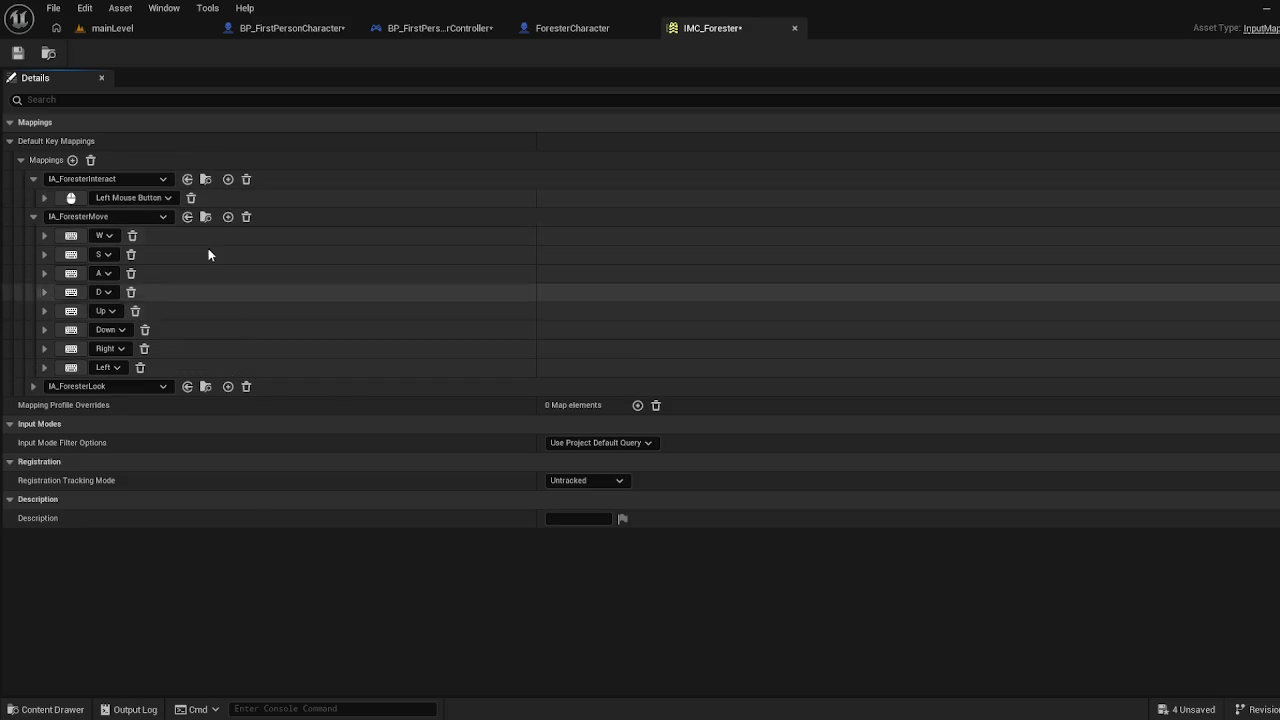
click(32, 180)
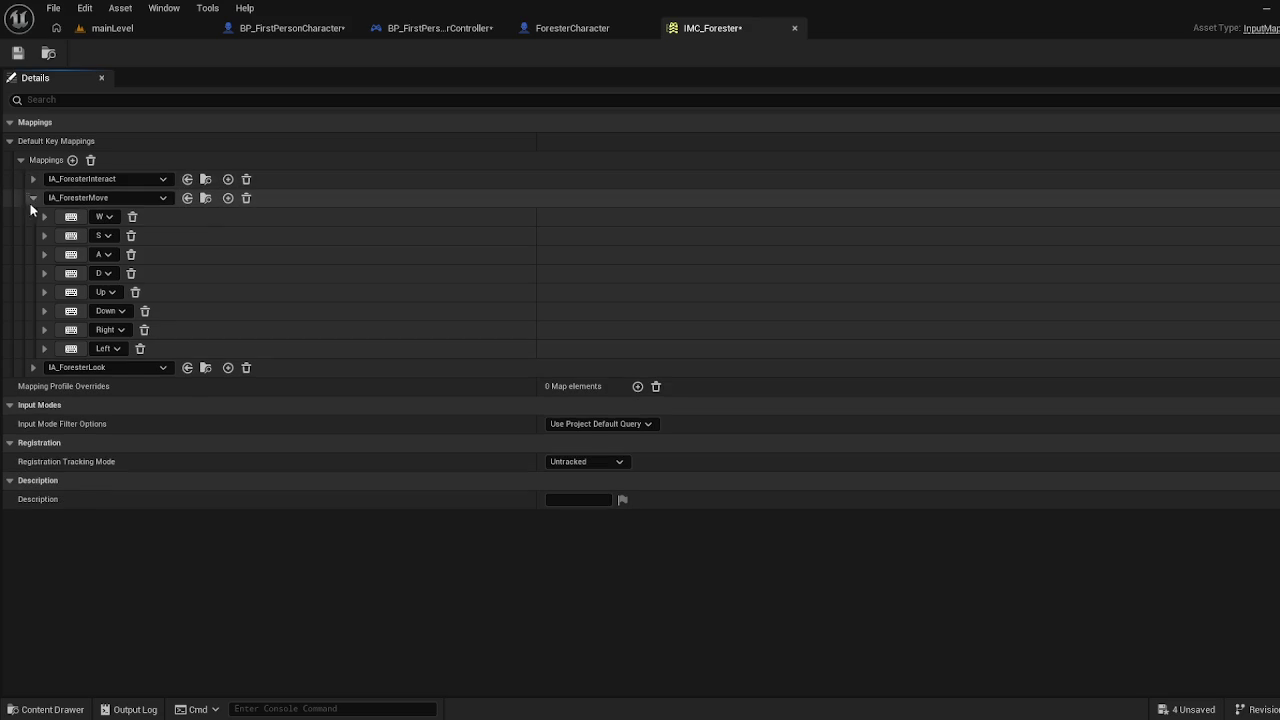
click(34, 197)
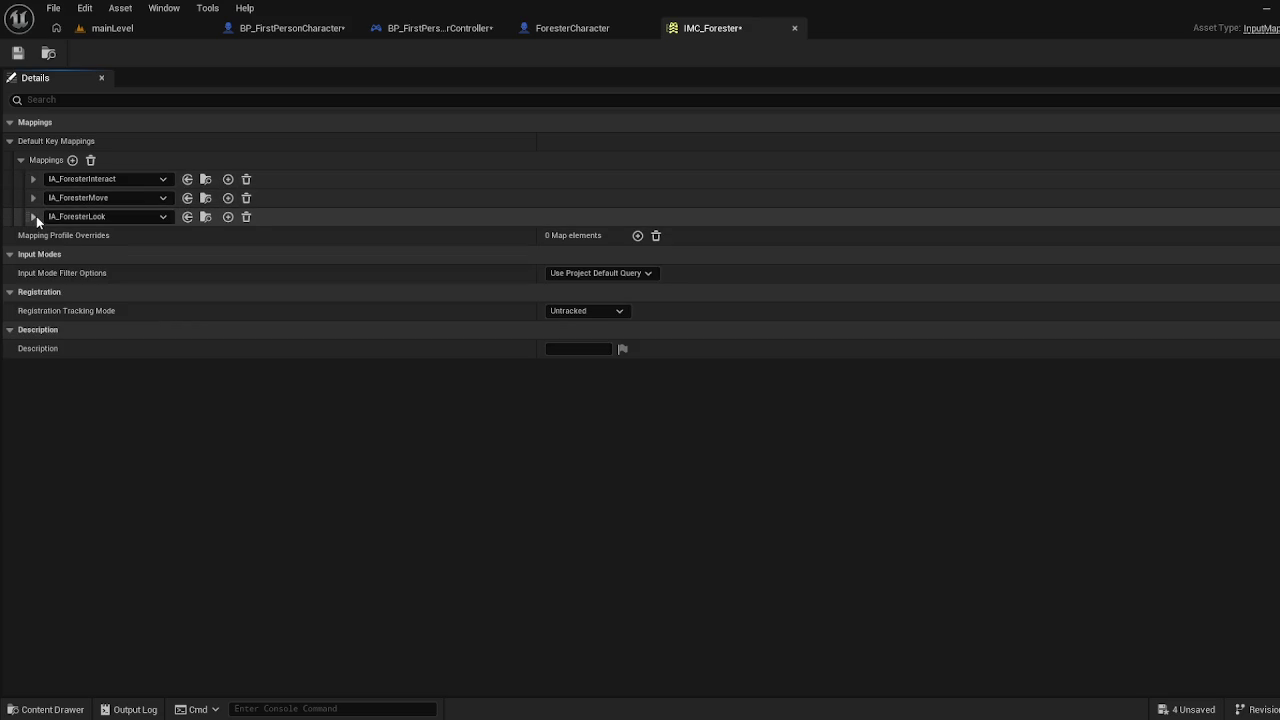
click(35, 216)
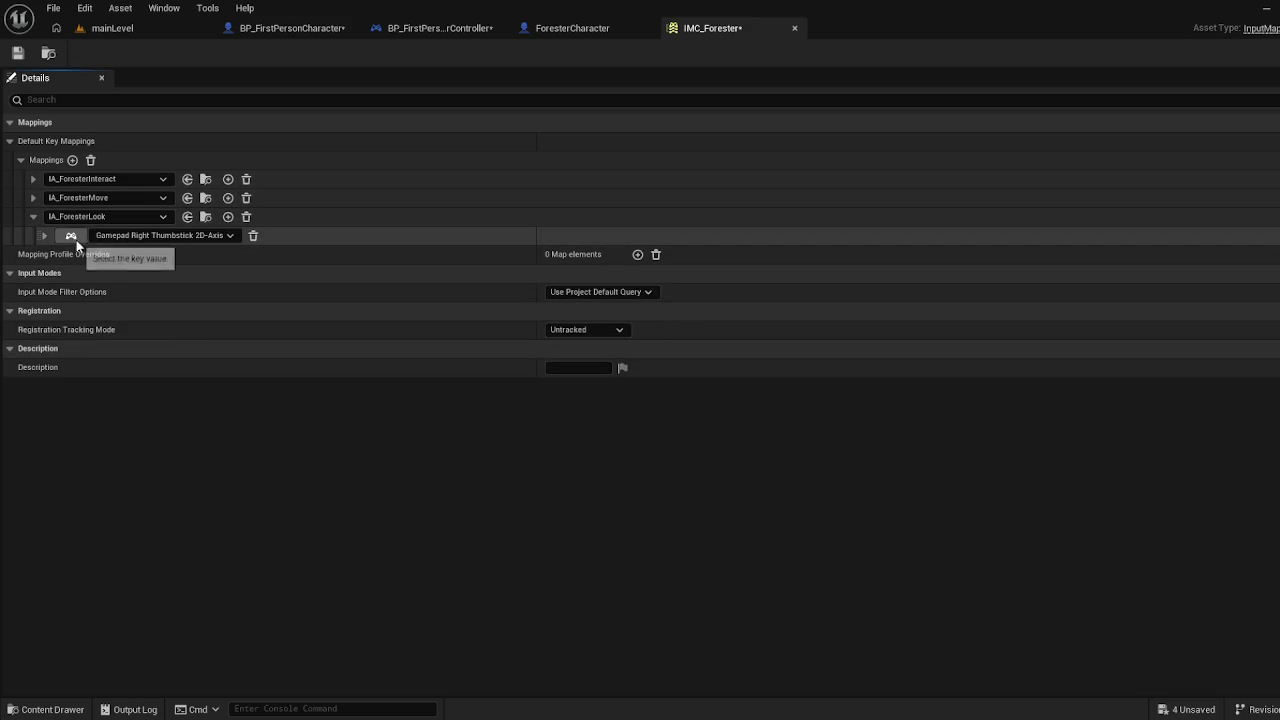
Bind IA_ForesterLook to the Mouse XY 2D-Axis key
click(77, 239)
click(77, 239)
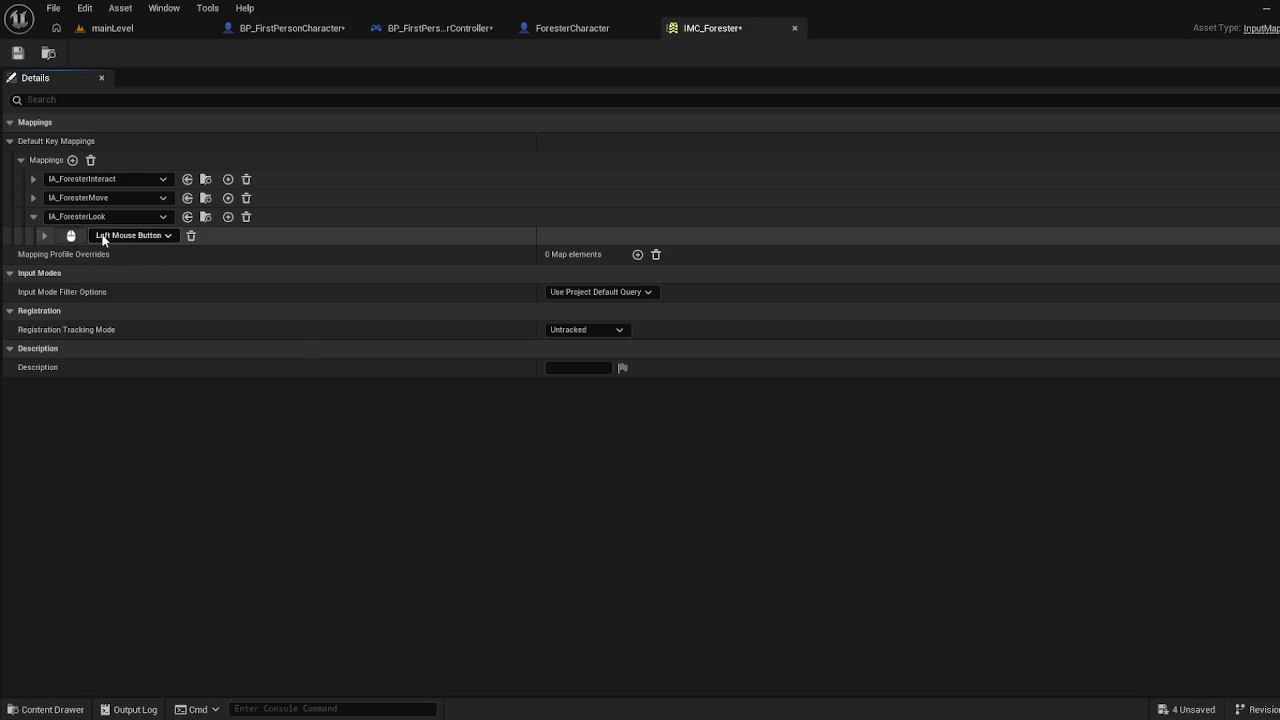
click(122, 235)
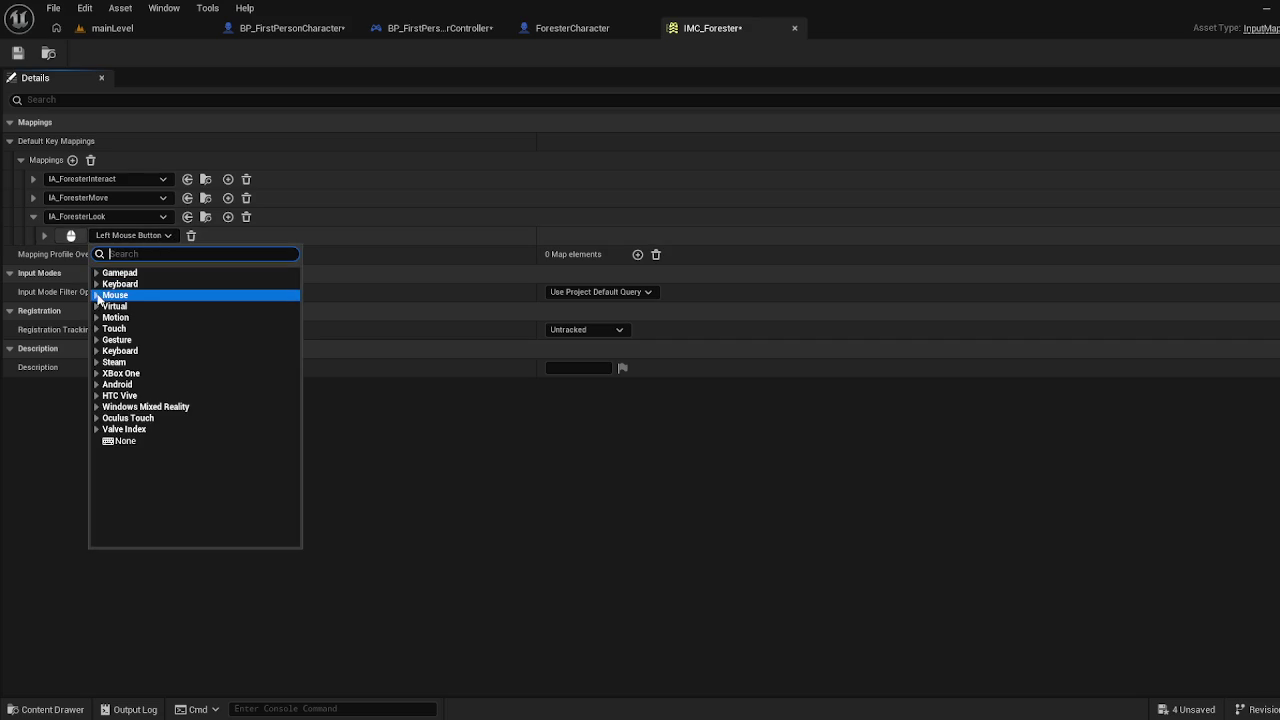
click(104, 296)
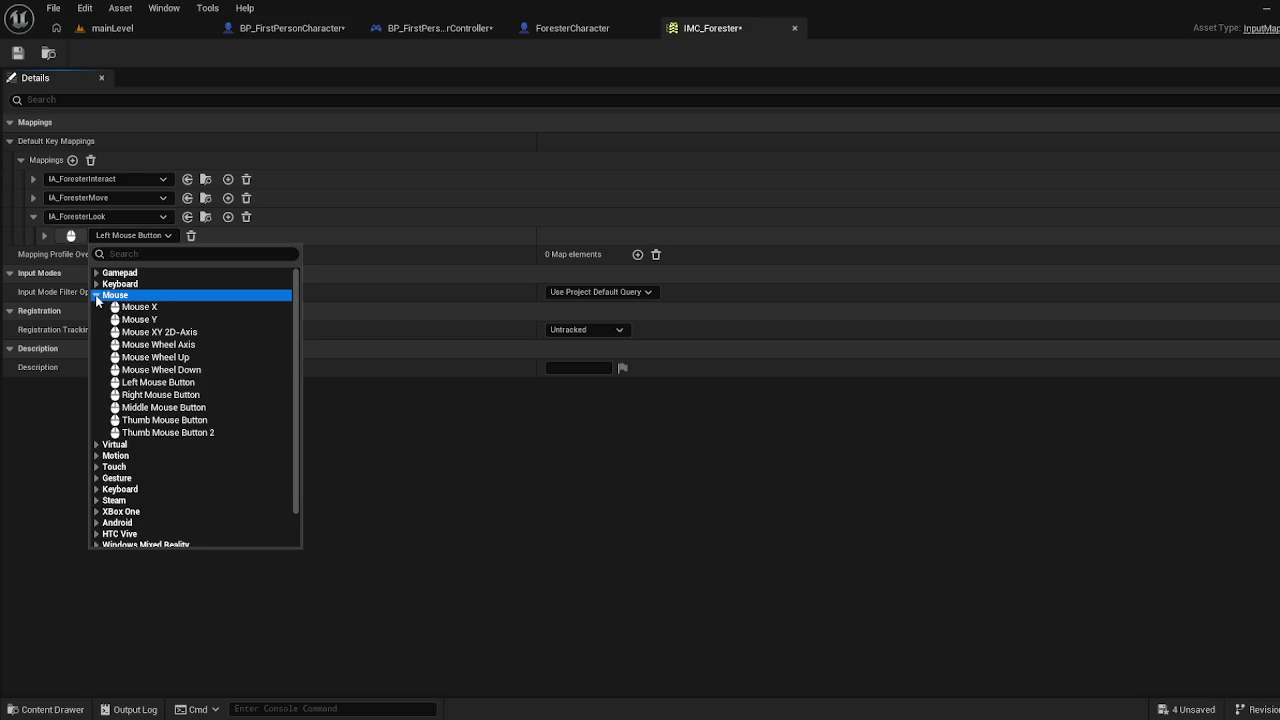
click(184, 331)
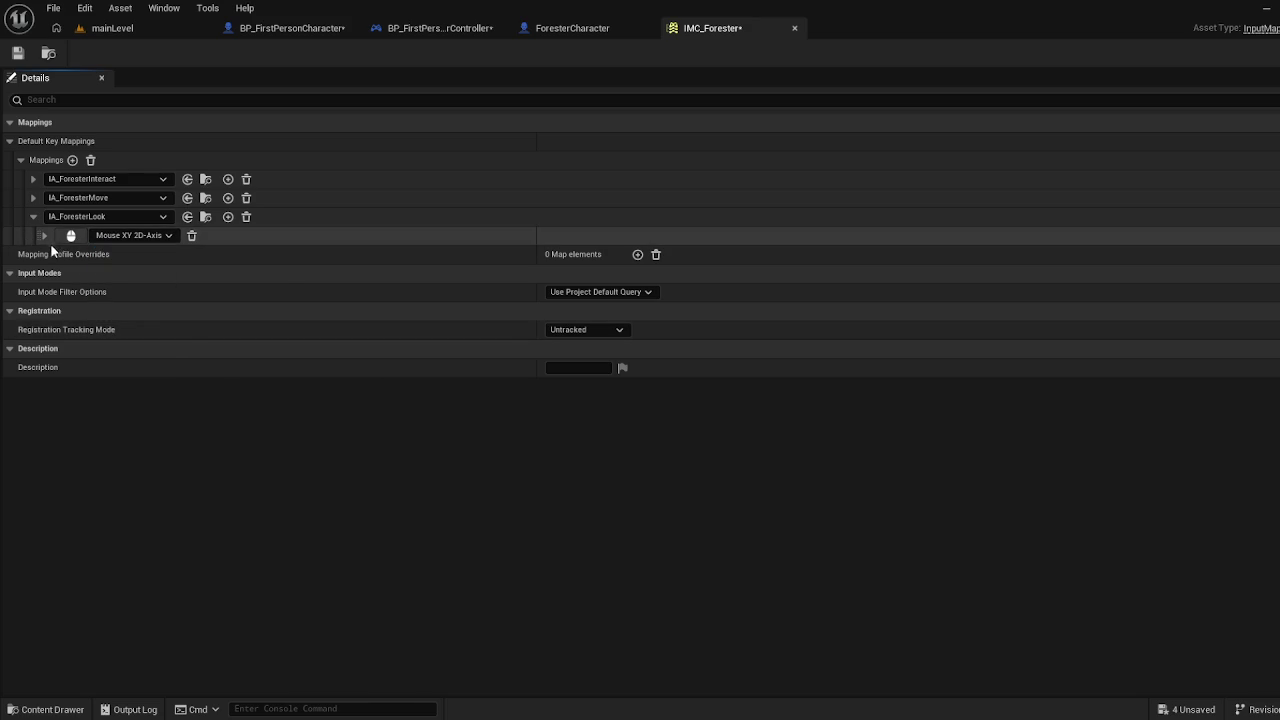
Replace the Dead Zone modifier with Negate on Y only, save, and add an empty mapping
click(43, 235)
click(55, 273)
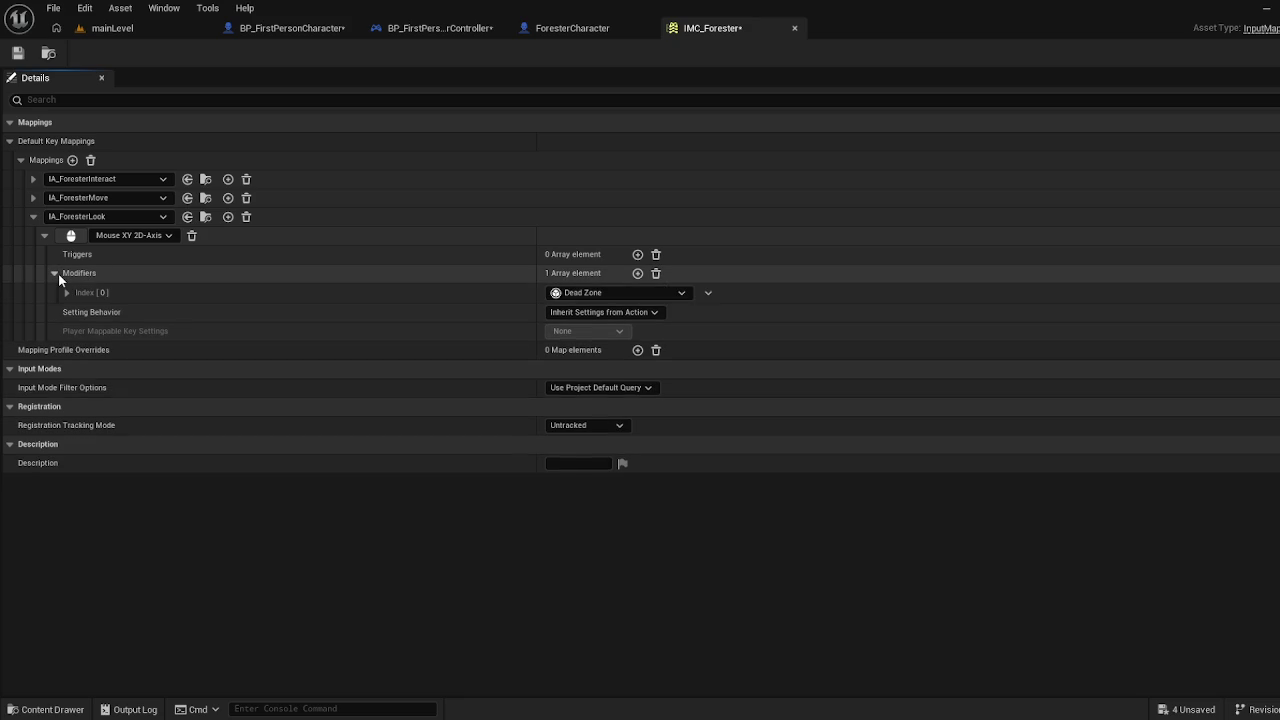
click(614, 287)
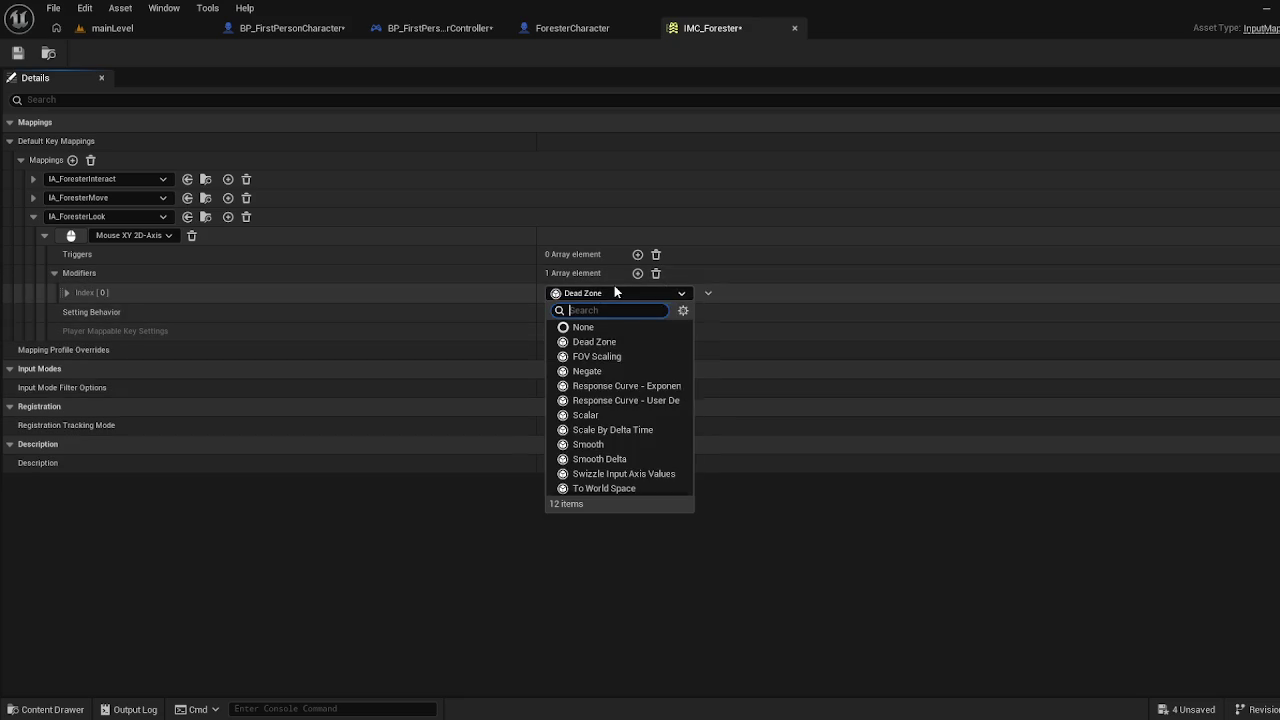
click(595, 371)
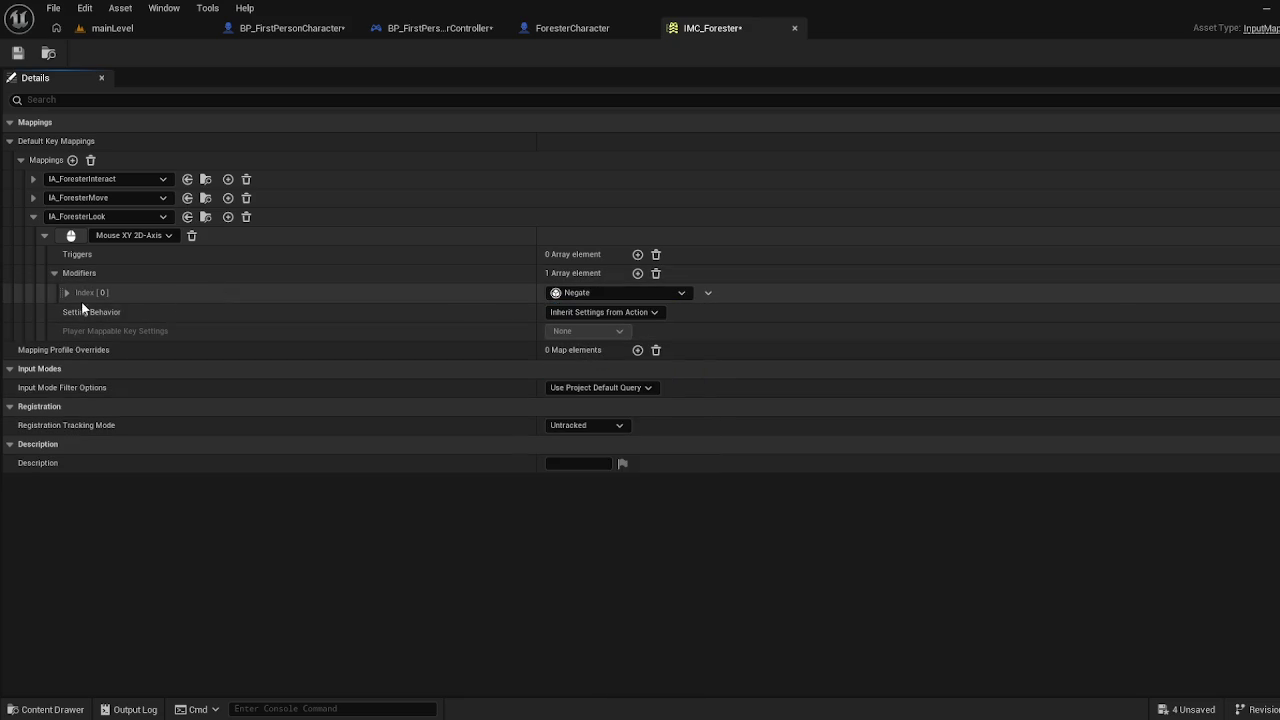
click(65, 292)
click(551, 313)
click(551, 350)
click(17, 52)
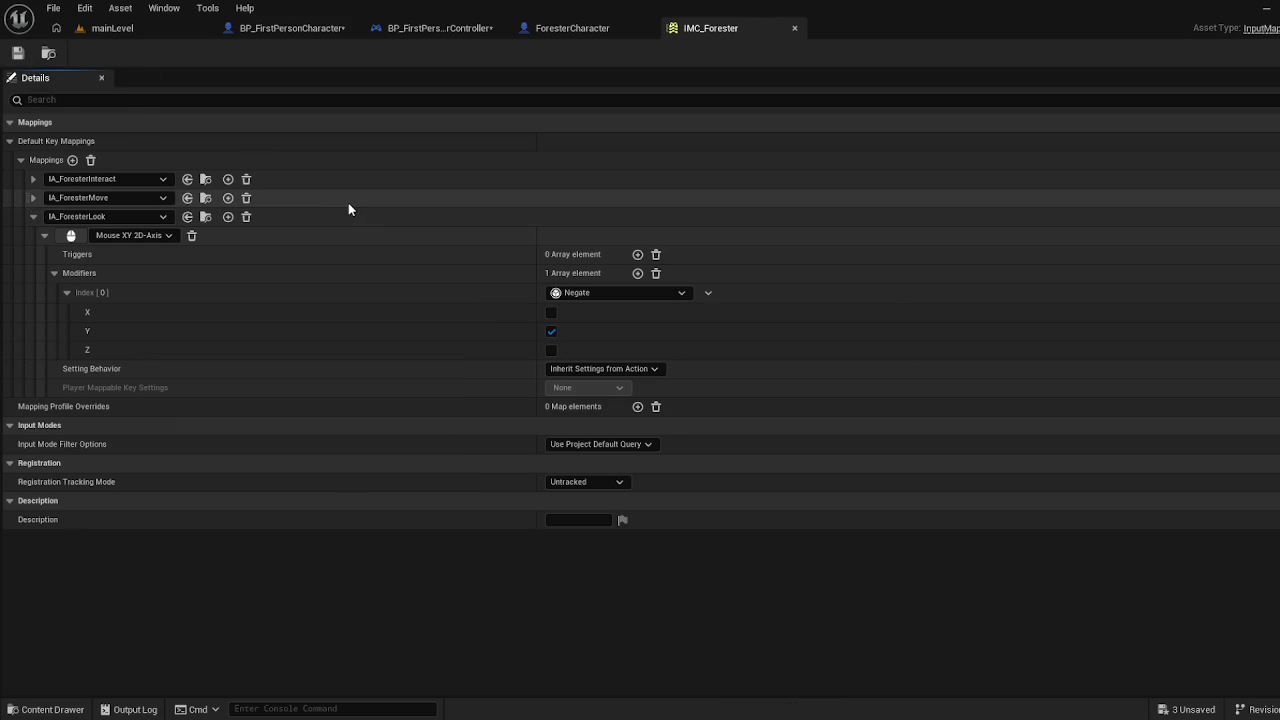
click(33, 217)
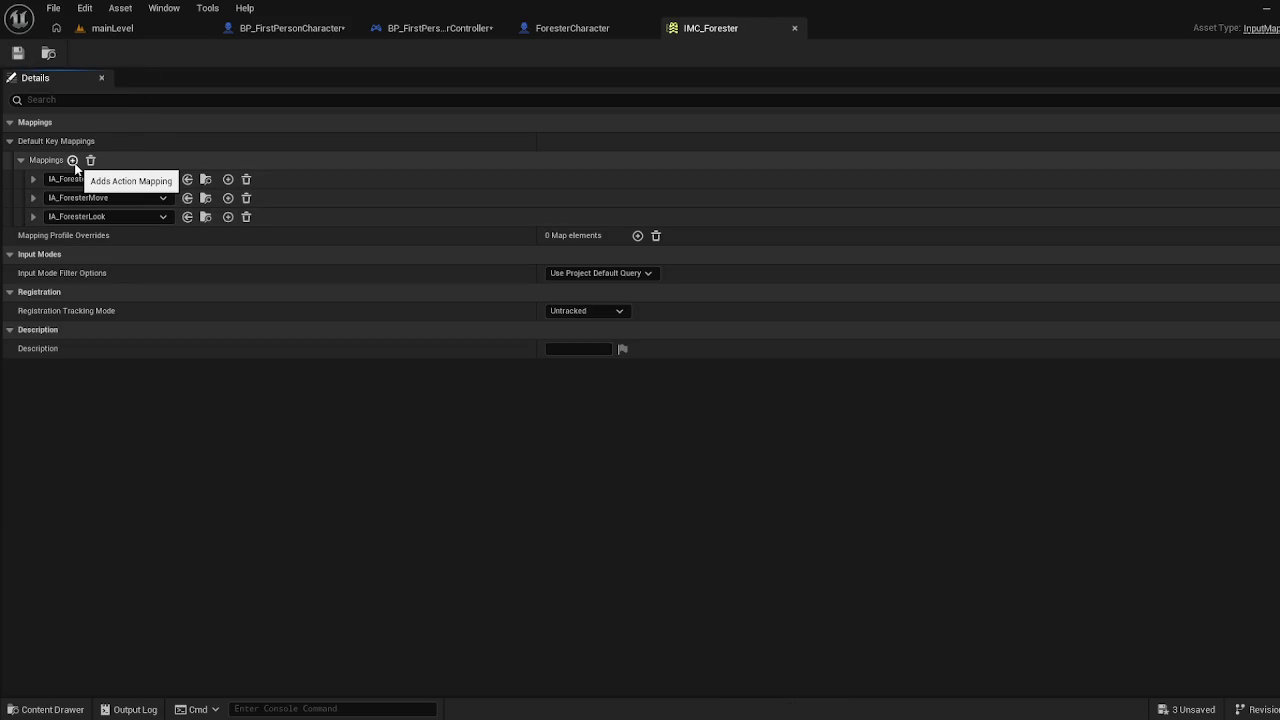
click(72, 160)
Assign IA_ForesterFlushlight to the new fourth mapping and bind it to the F key
click(33, 216)
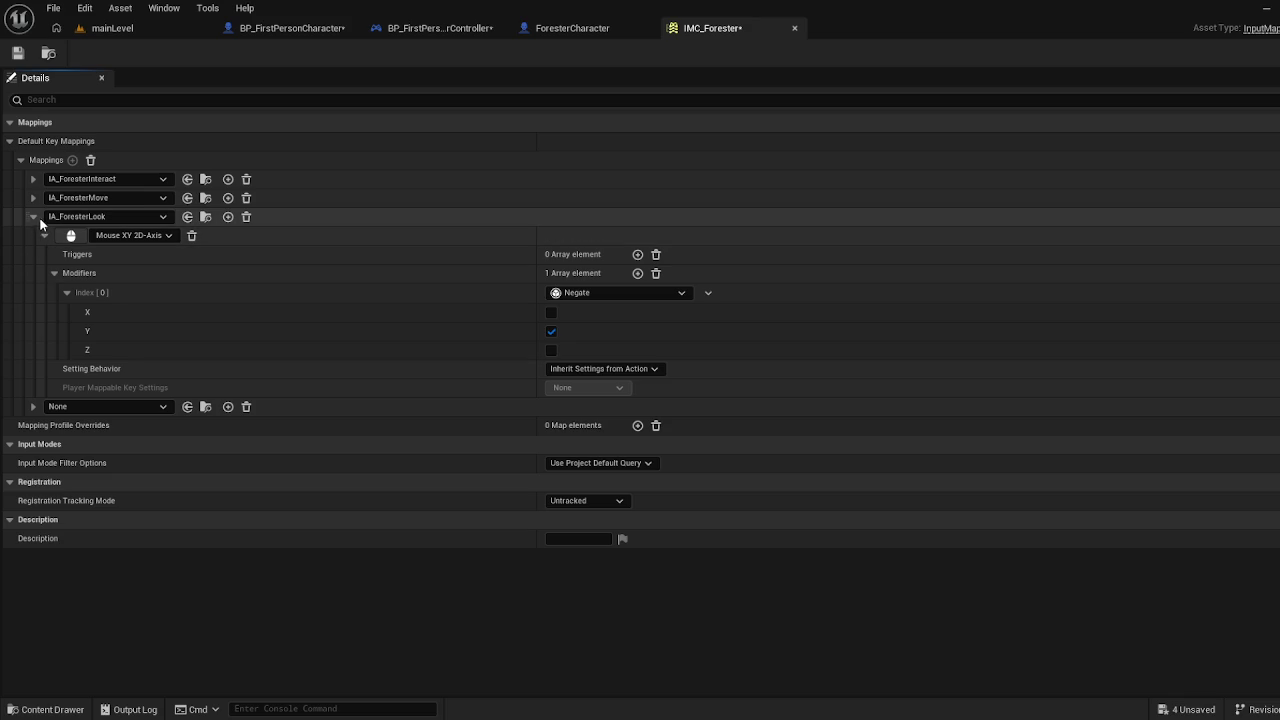
click(36, 217)
click(57, 233)
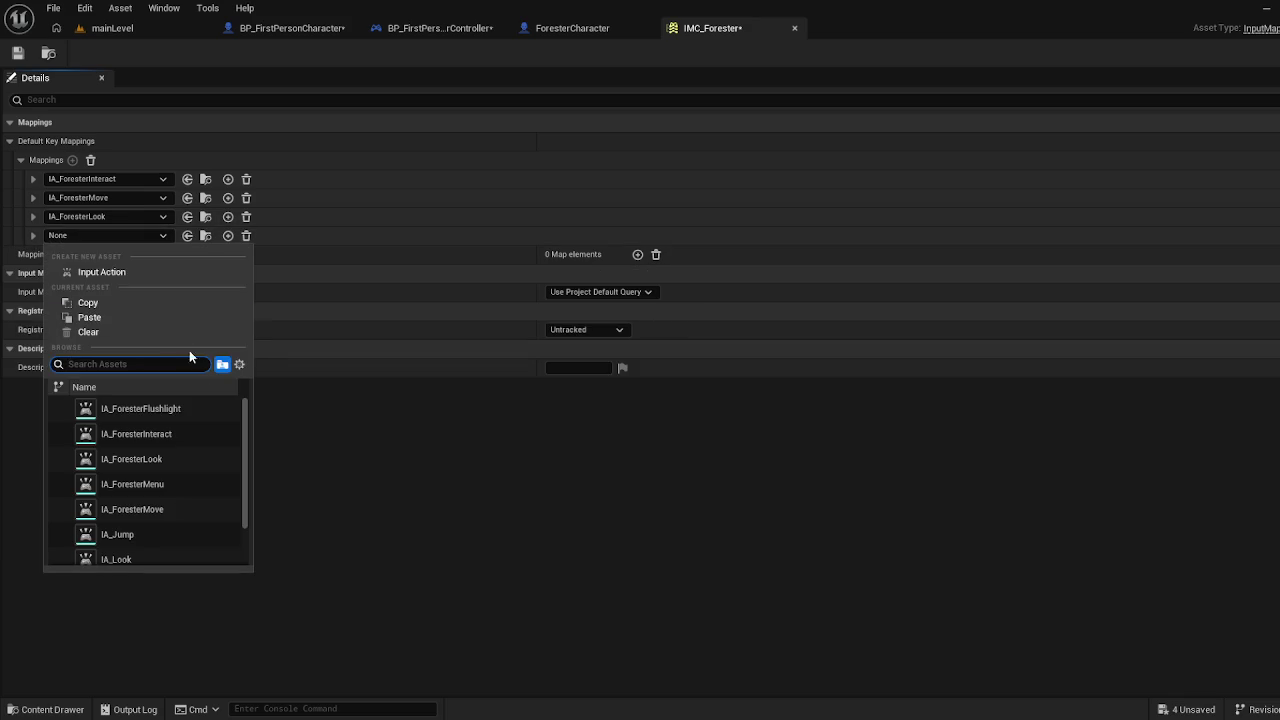
click(204, 410)
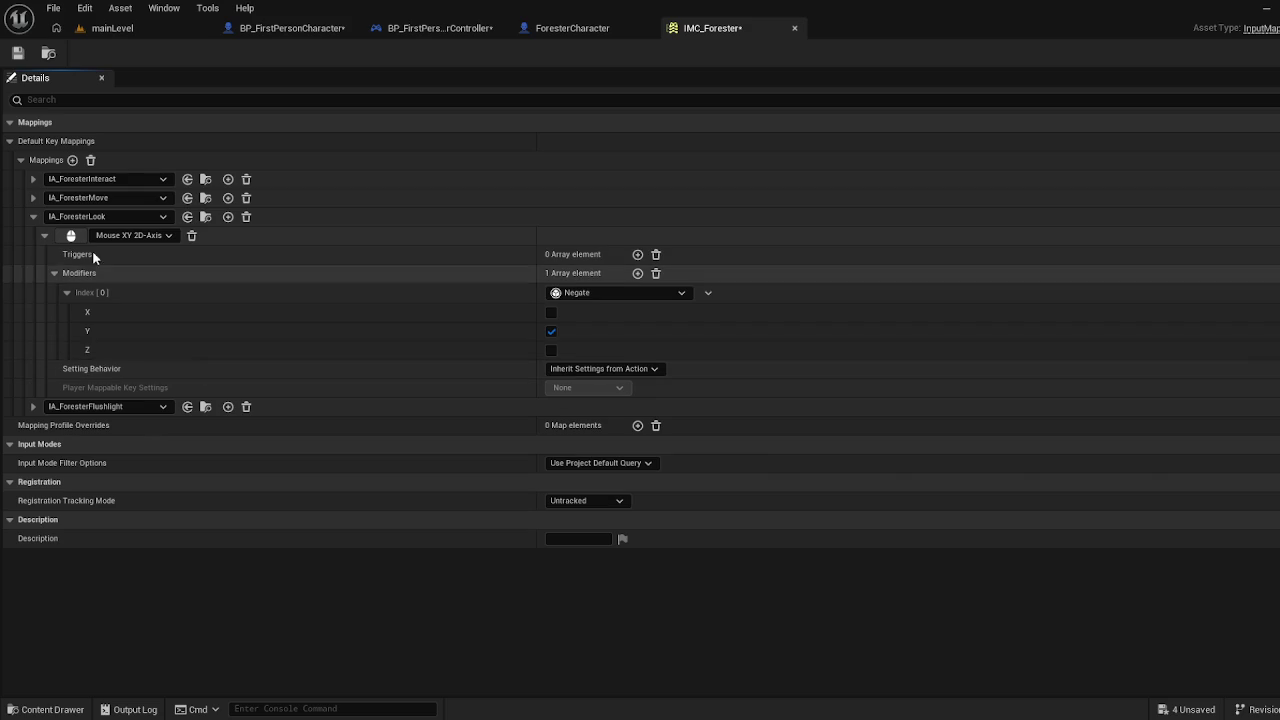
click(32, 216)
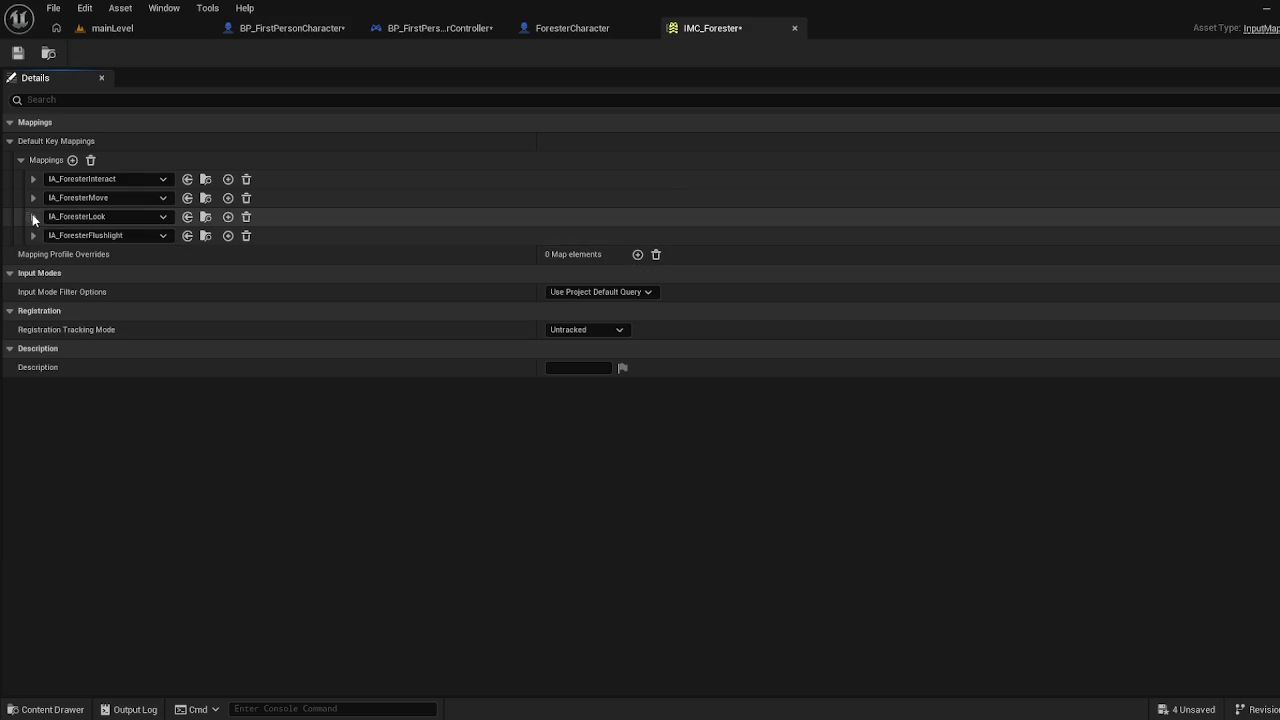
click(34, 236)
click(70, 254)
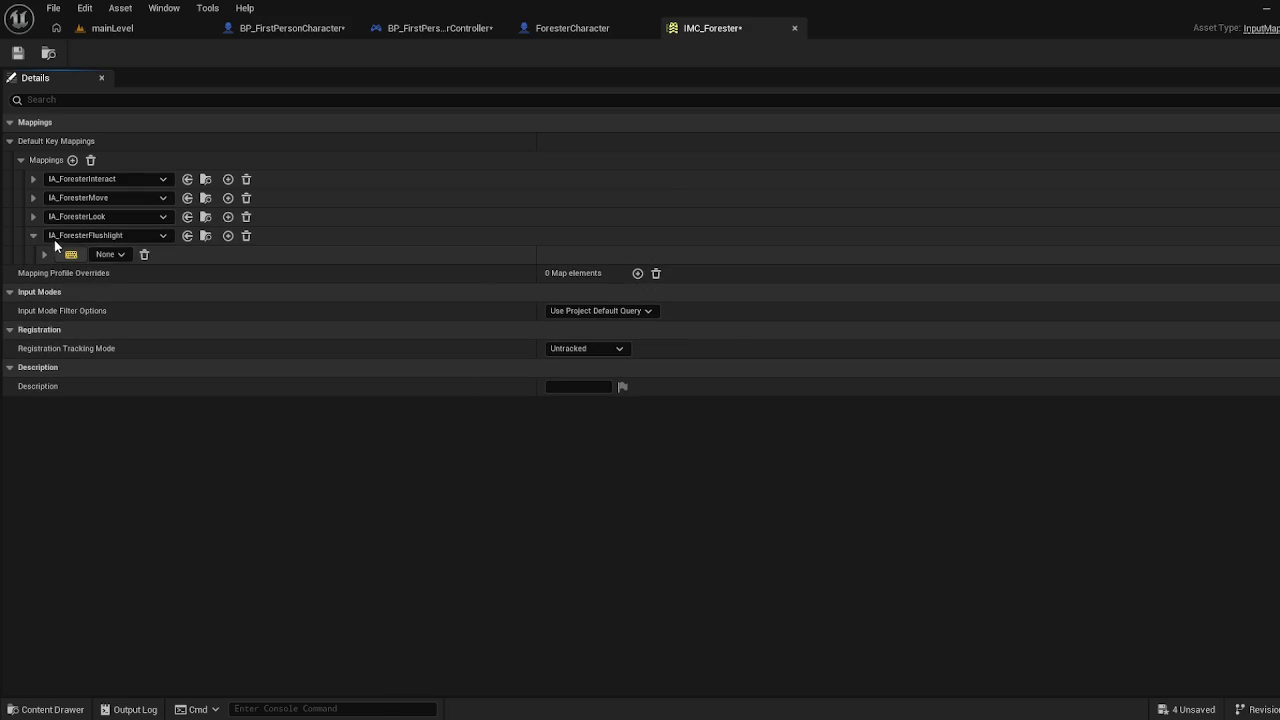
key(f)
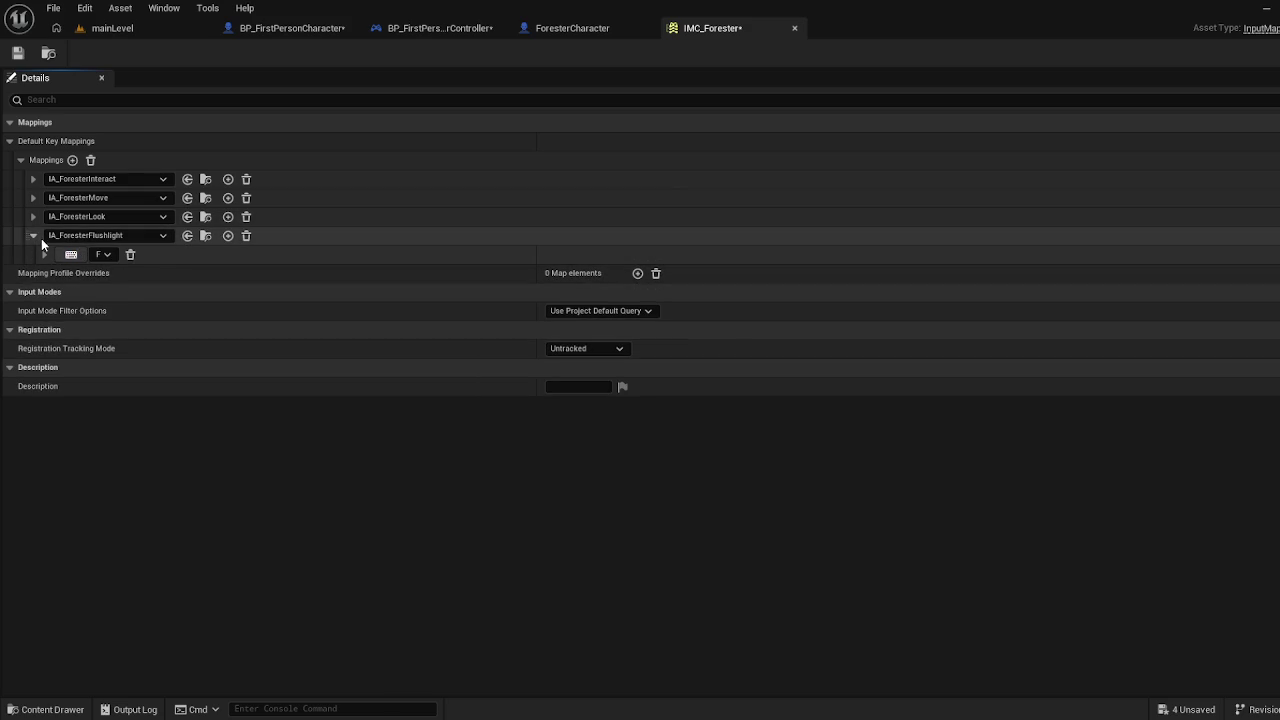
click(45, 255)
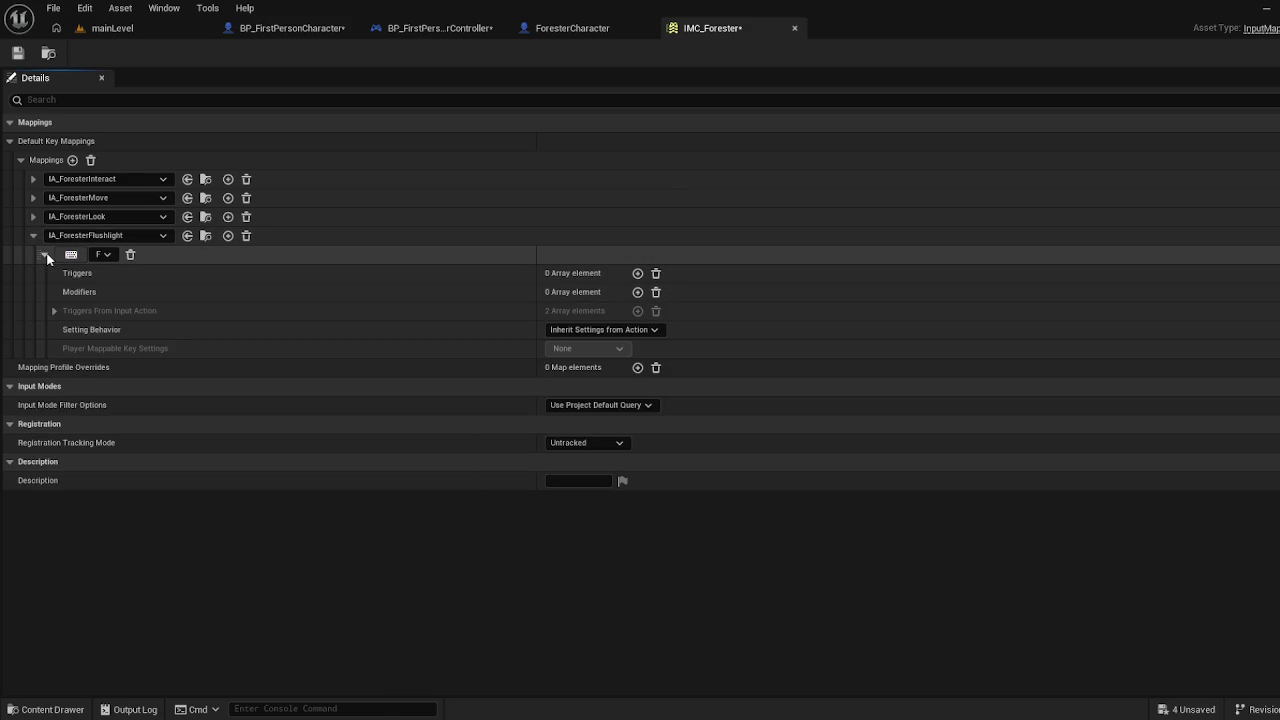
click(35, 179)
click(45, 198)
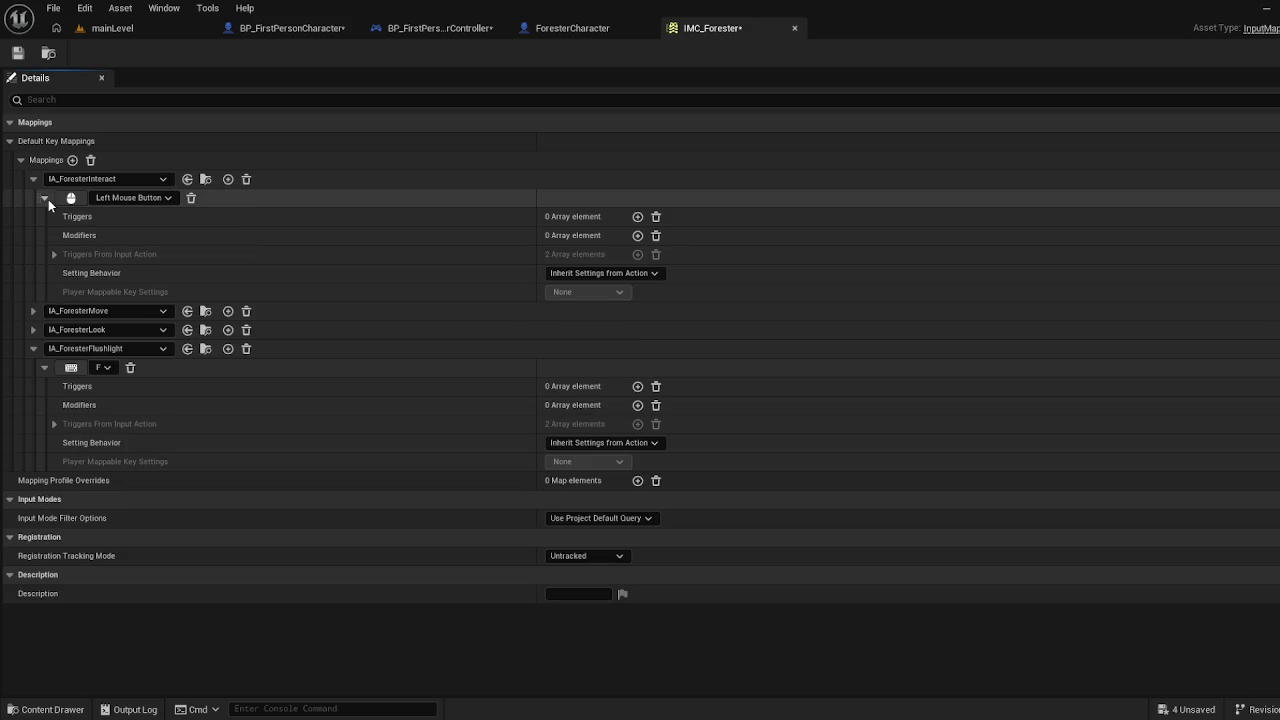
click(55, 255)
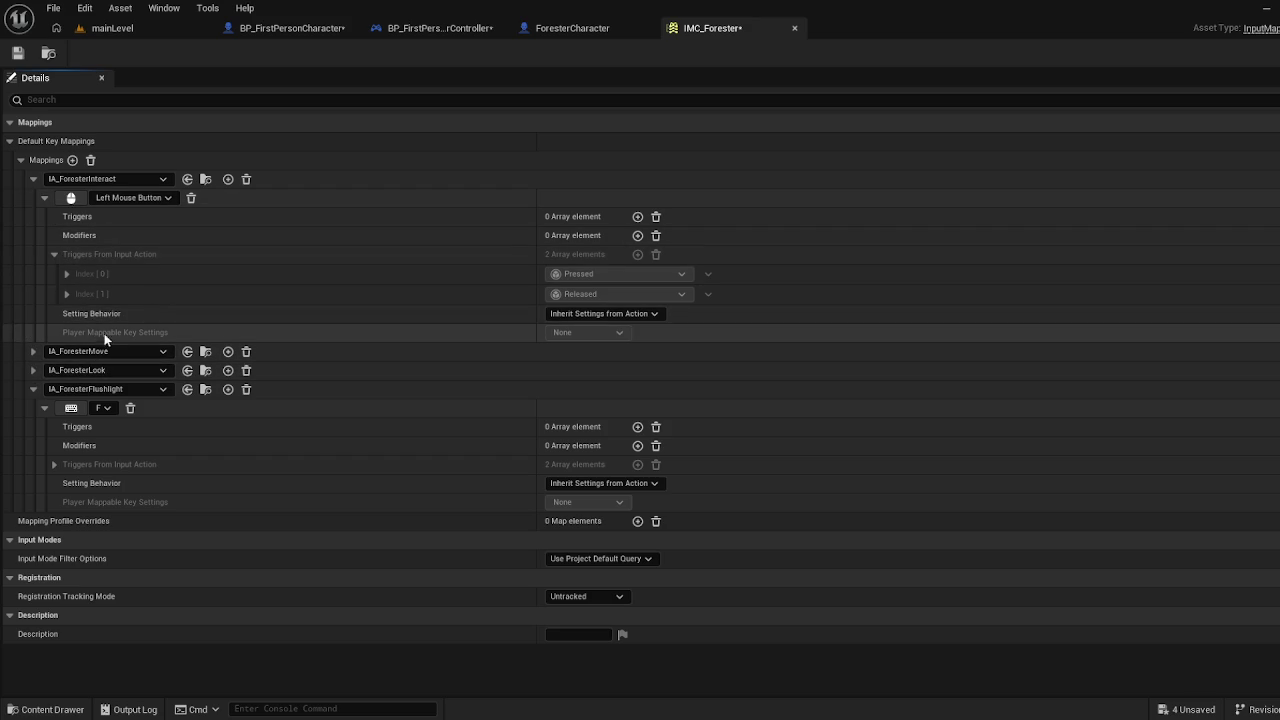
click(56, 462)
click(56, 462)
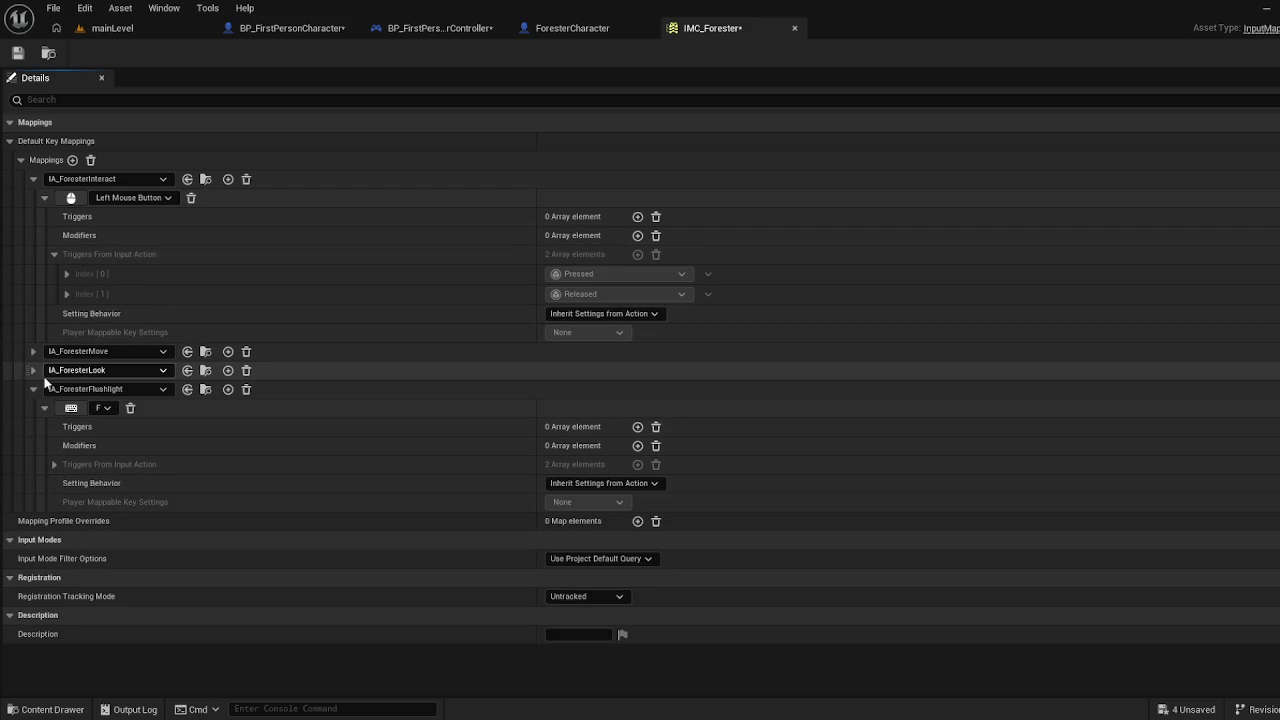
click(33, 389)
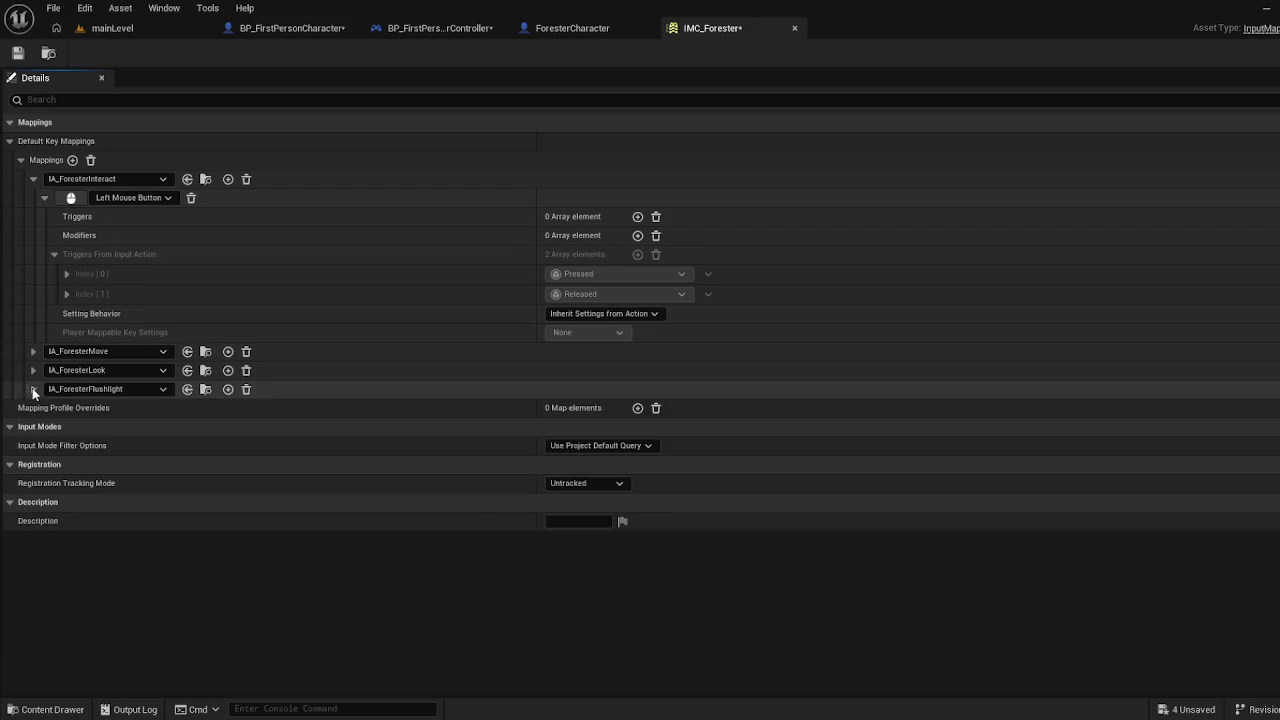
click(32, 179)
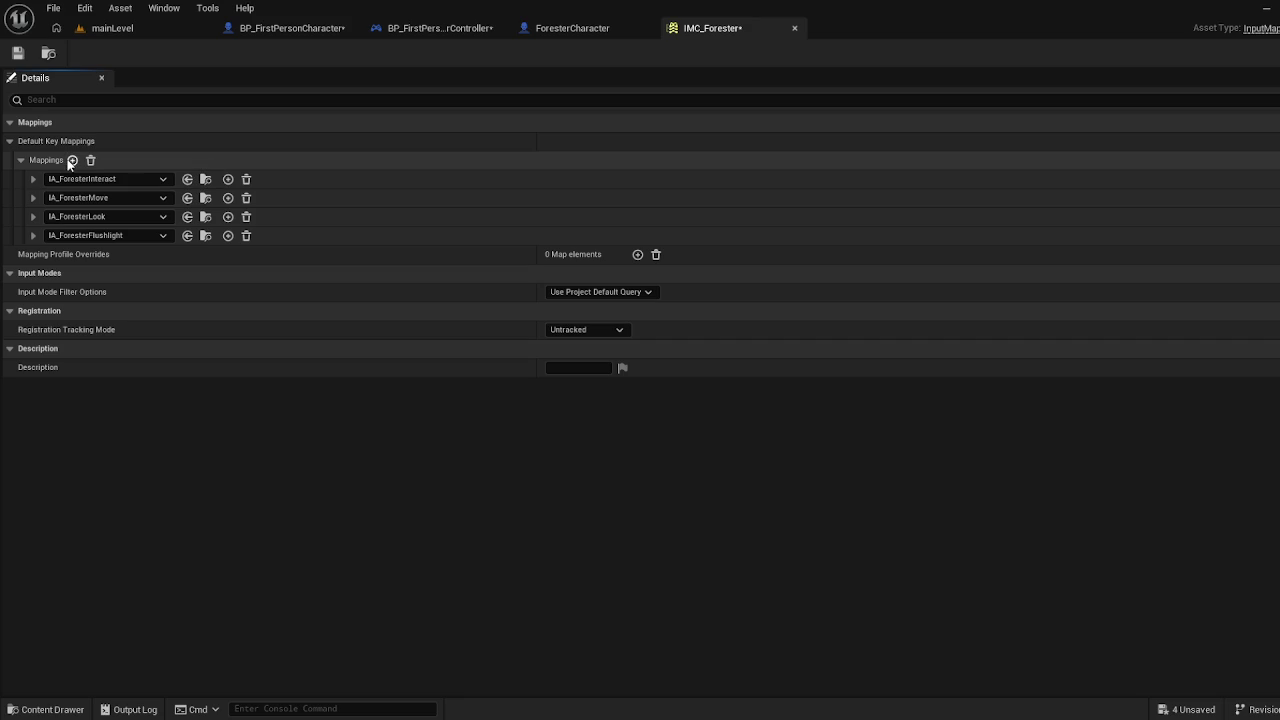
click(72, 160)
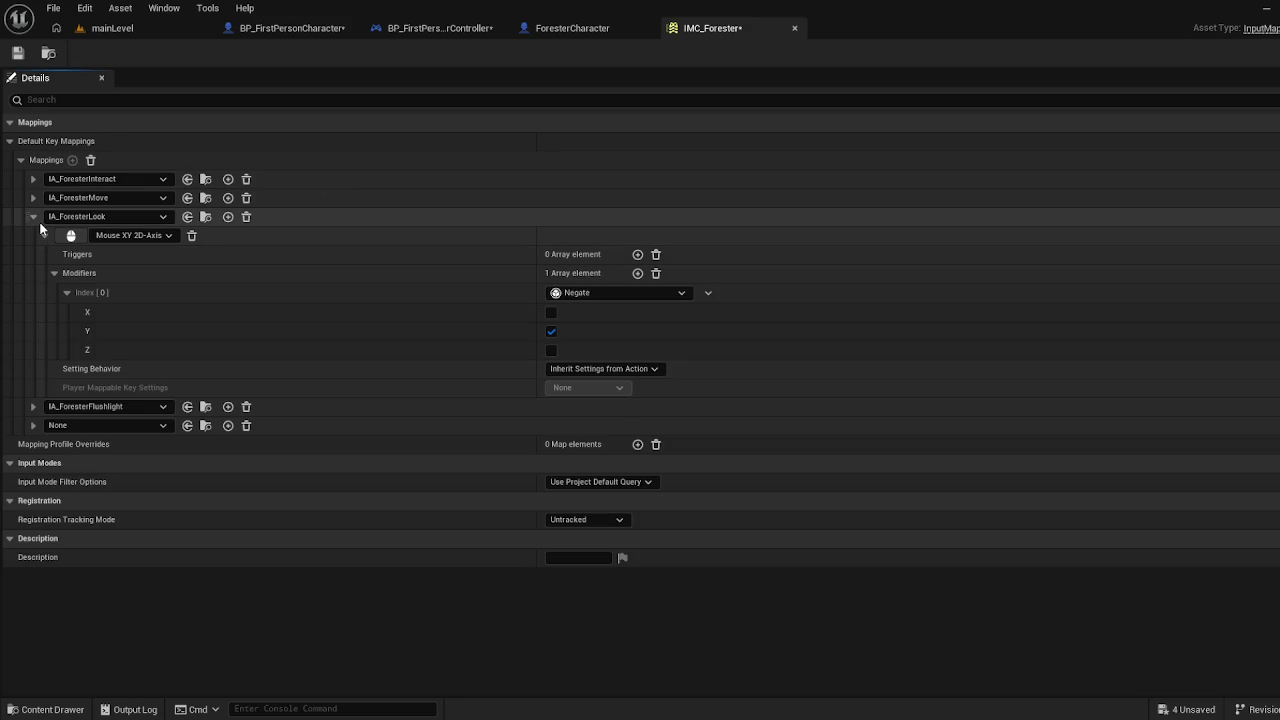
Assign IA_ForesterMenu to the new fifth mapping
click(35, 217)
click(34, 255)
click(108, 273)
click(134, 268)
click(143, 255)
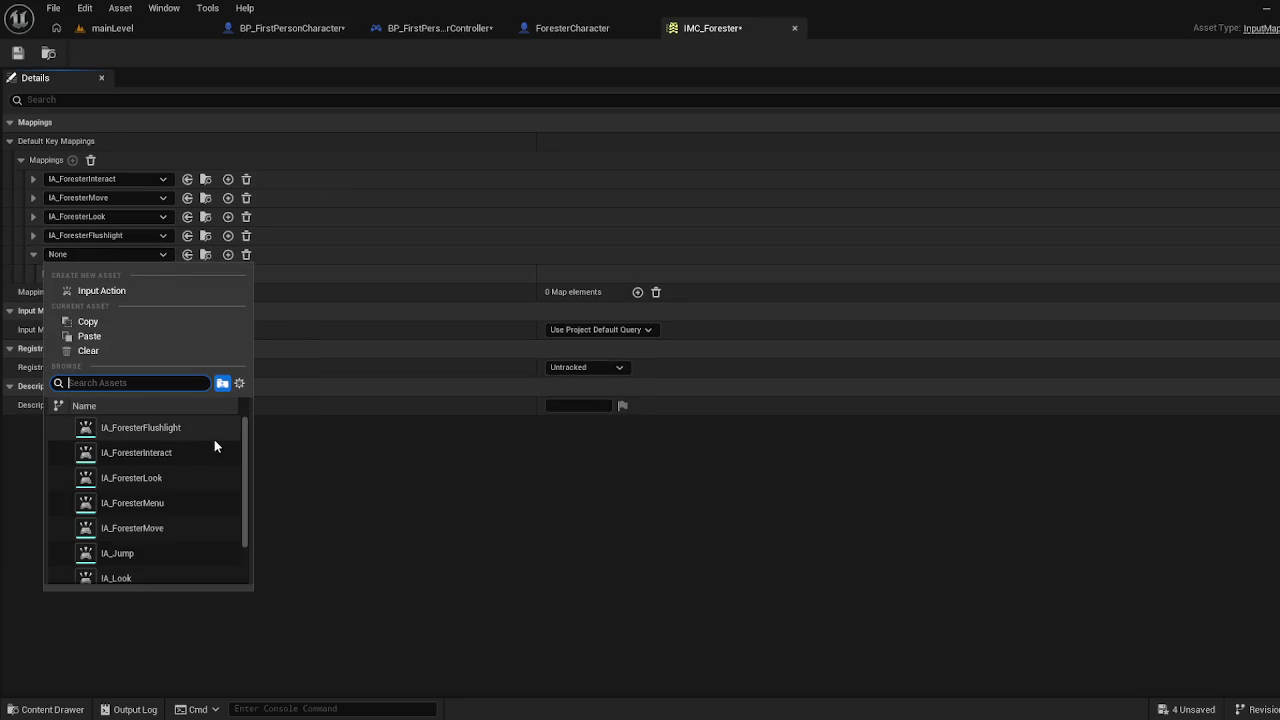
click(165, 500)
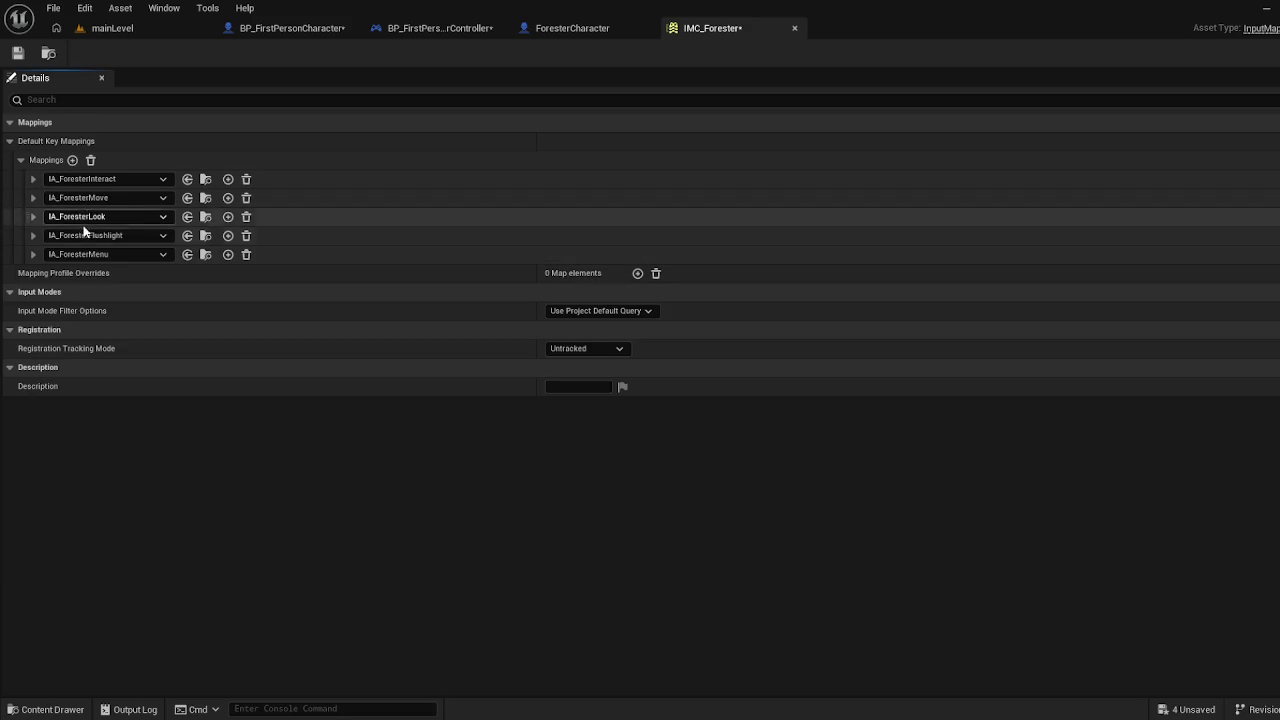
Bind IA_ForesterMenu to both Escape and M, then save IMC_Forester
click(33, 254)
click(70, 274)
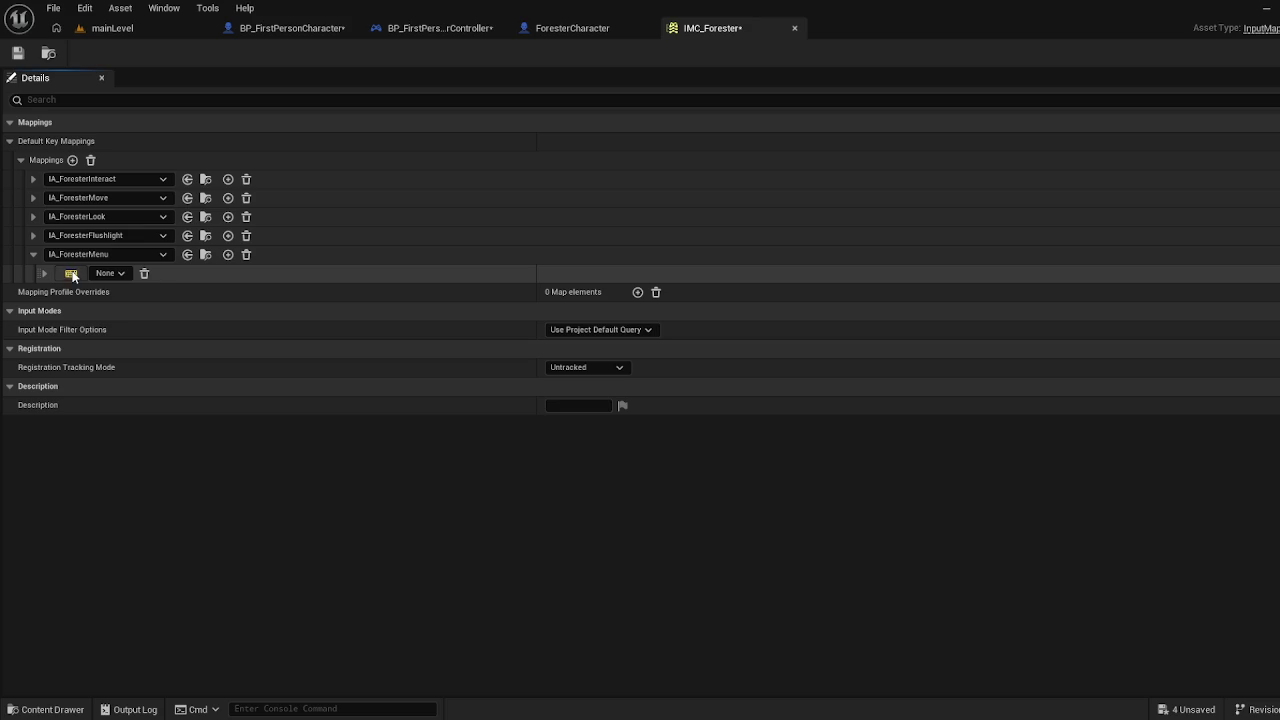
key(Escape)
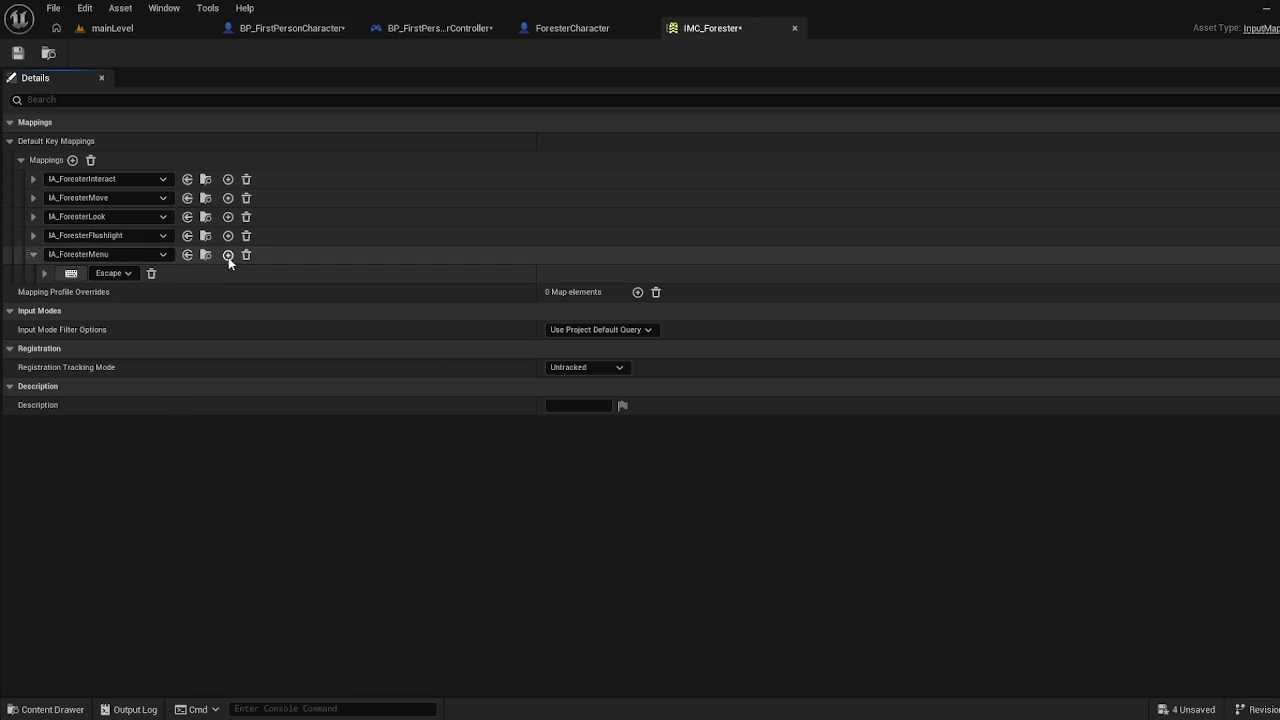
click(228, 254)
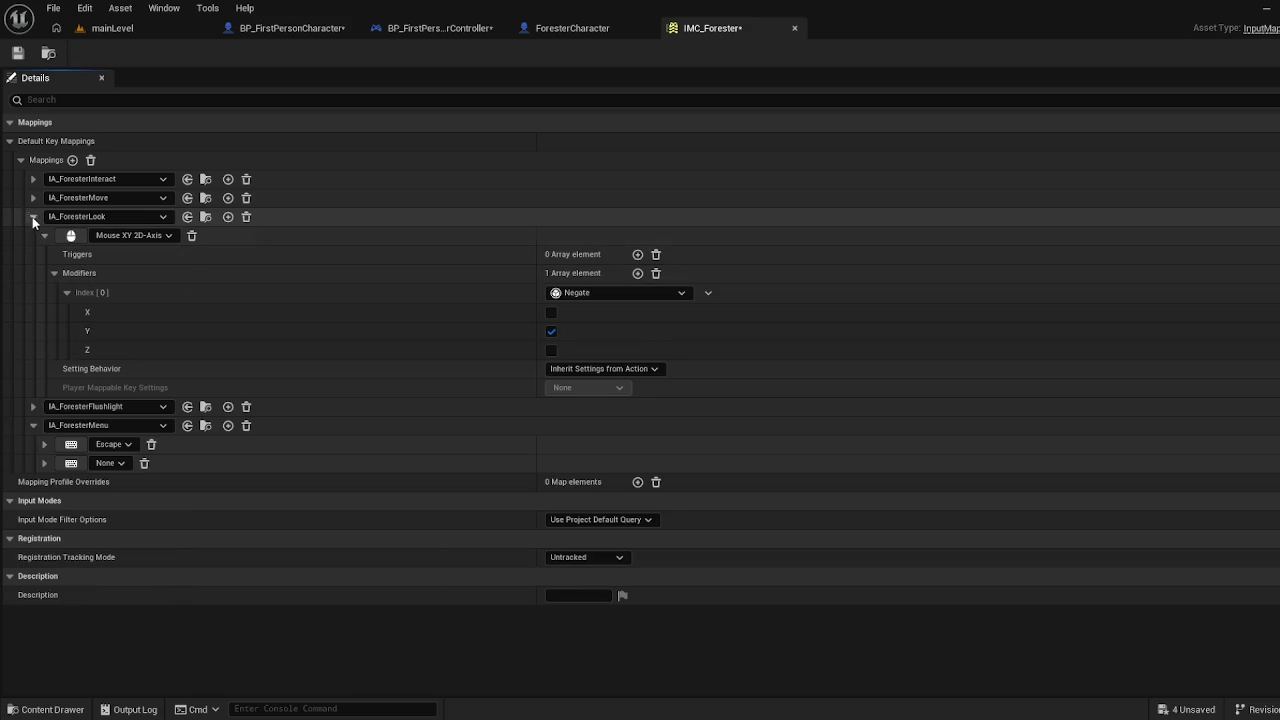
click(33, 218)
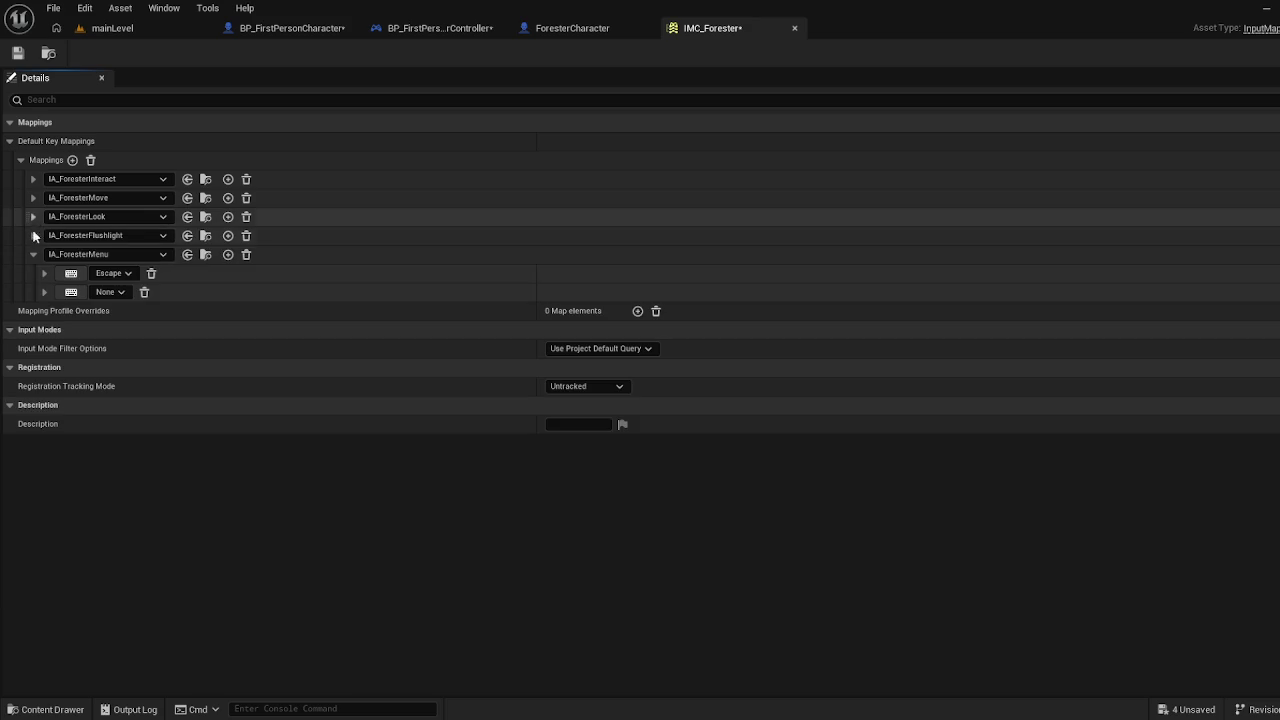
click(71, 293)
key(m)
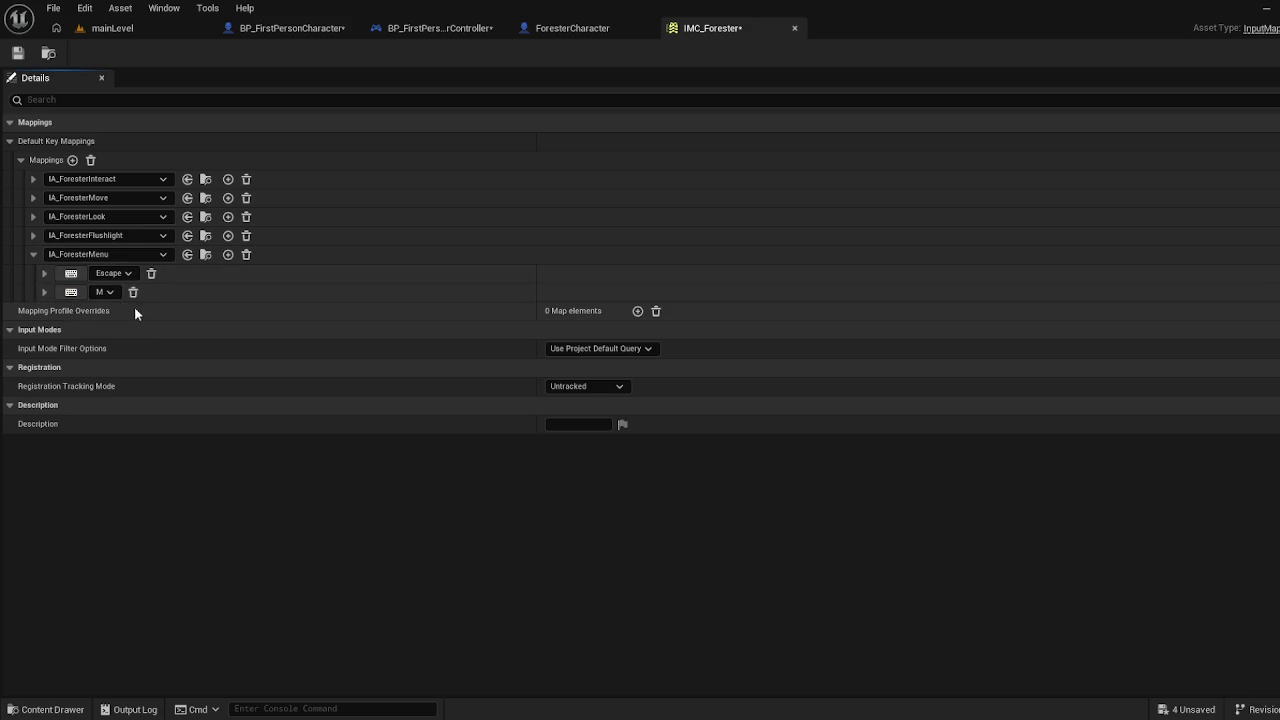
click(20, 55)
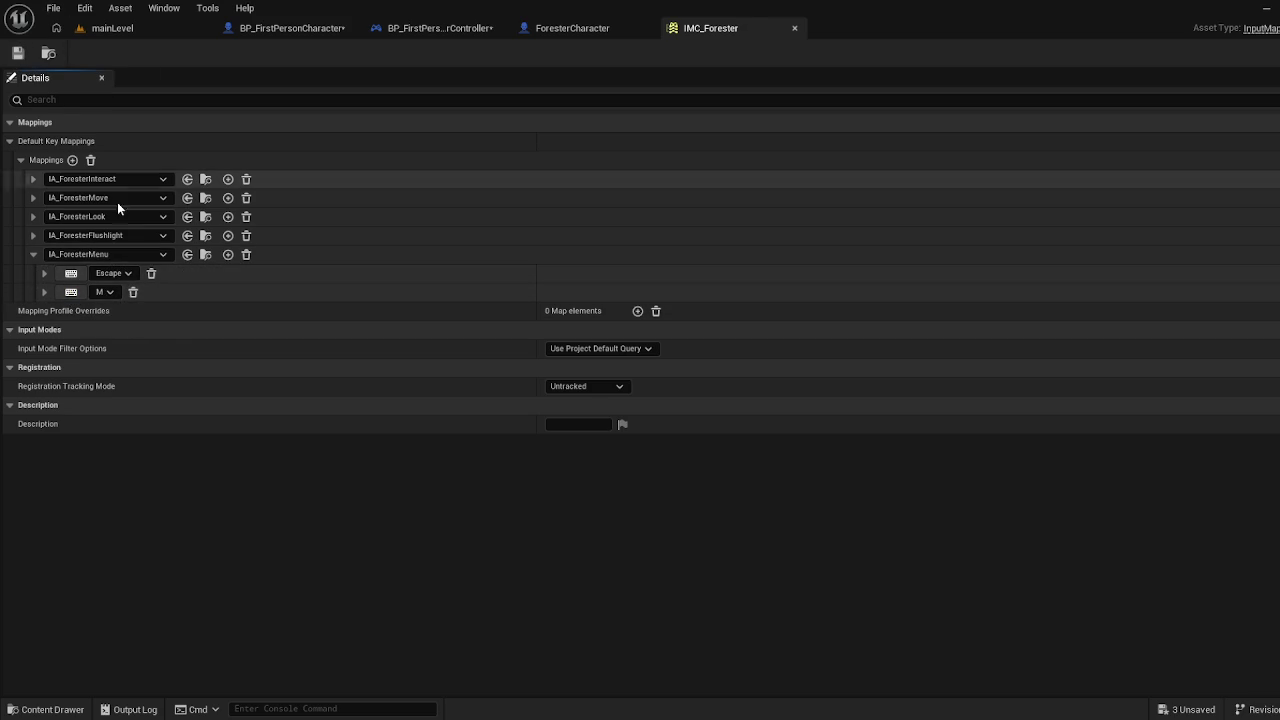
Inspect the Escape and M bindings' settings and inherited triggers, then collapse them
click(44, 292)
click(41, 273)
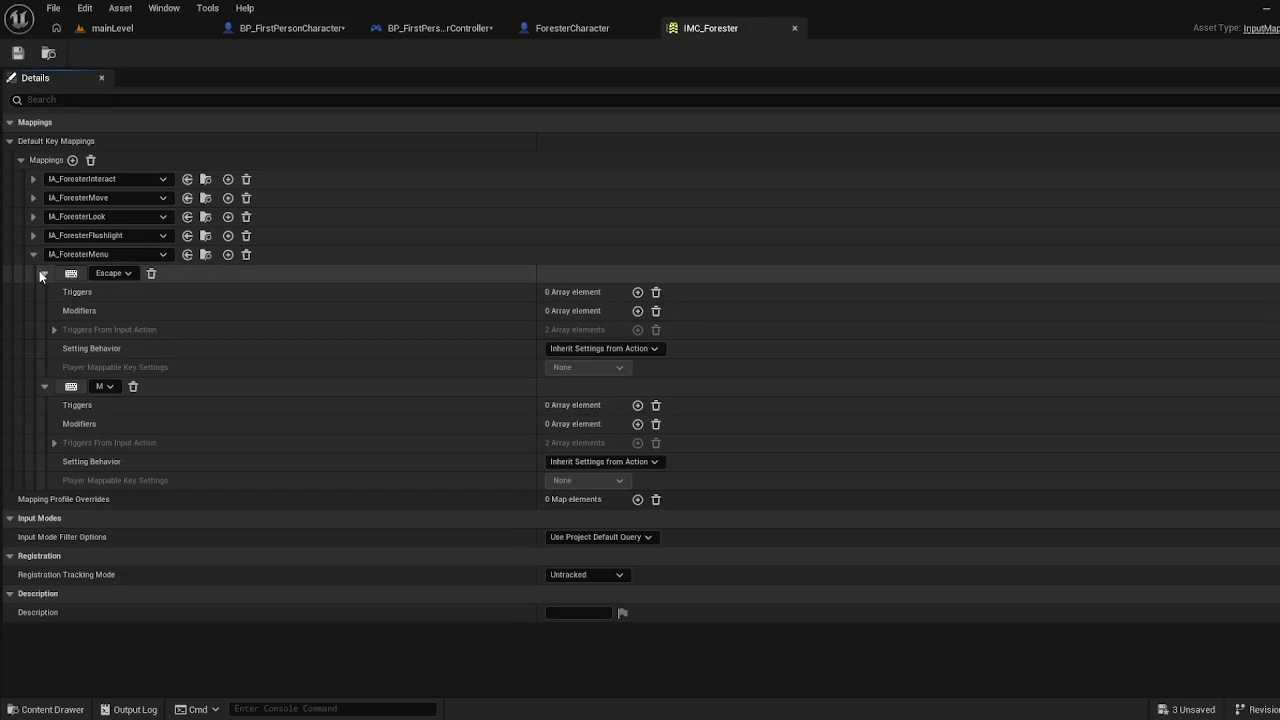
click(54, 330)
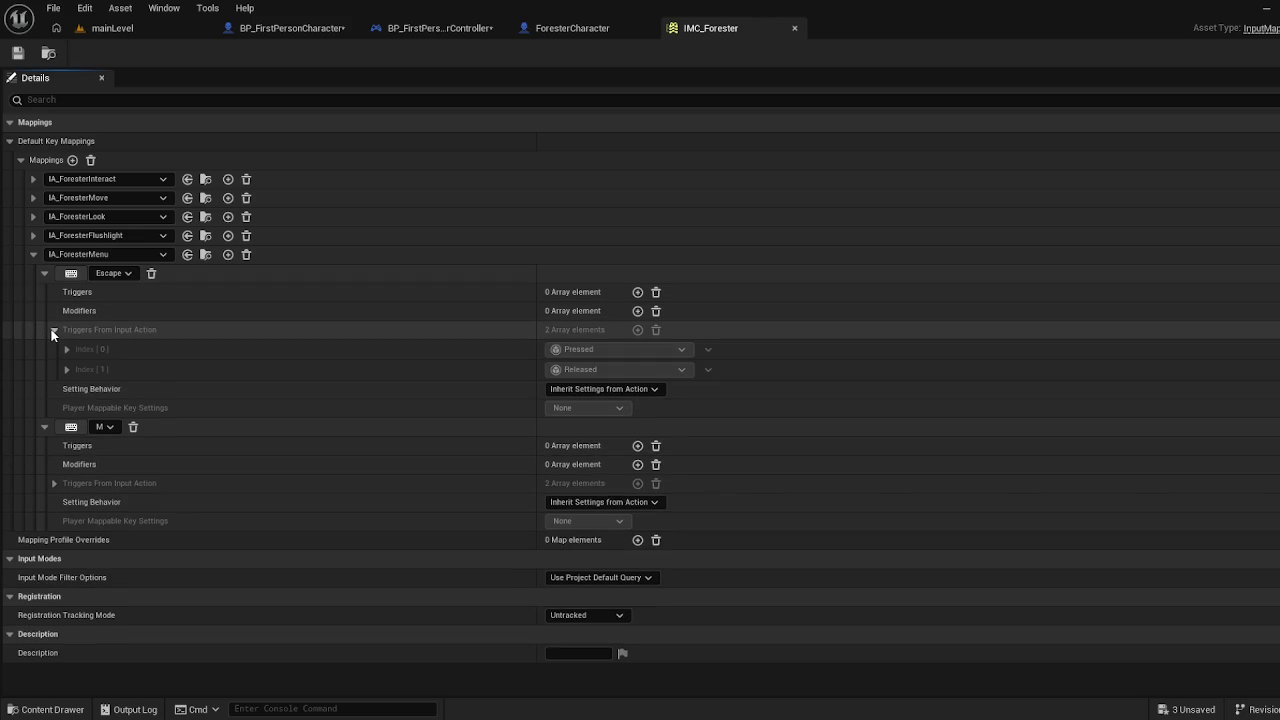
click(54, 330)
click(54, 442)
click(54, 442)
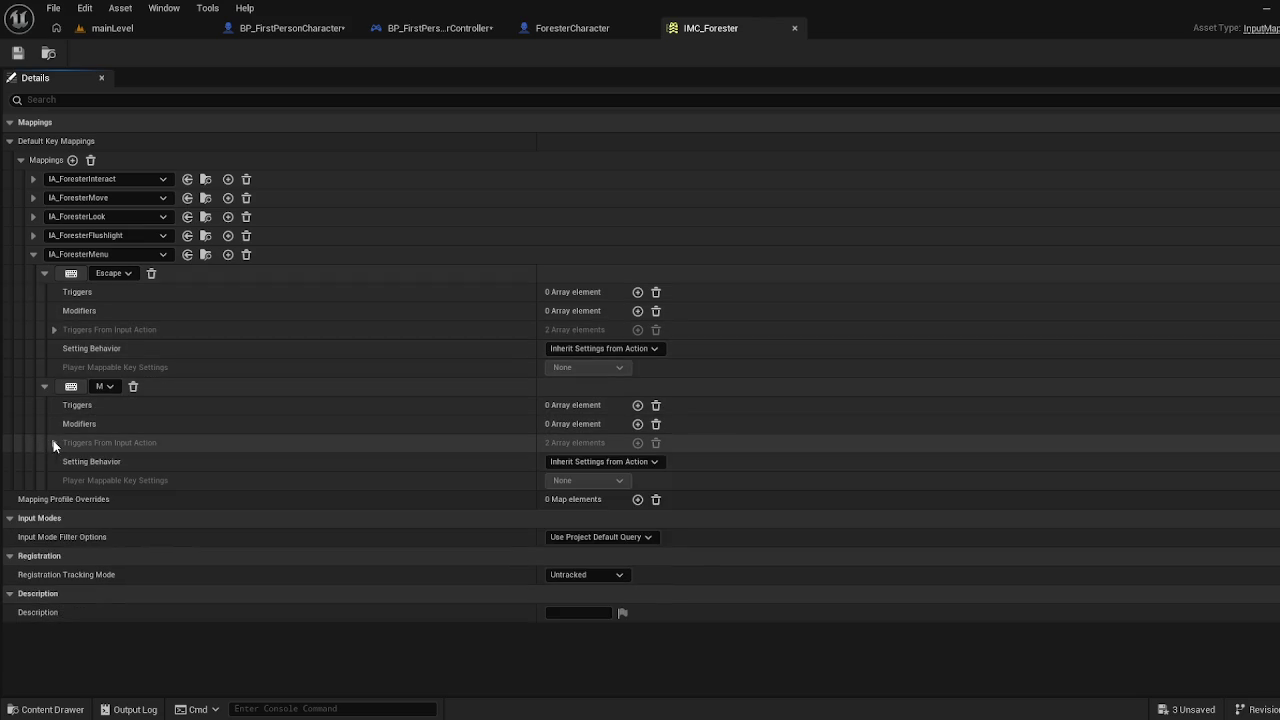
click(44, 386)
click(44, 273)
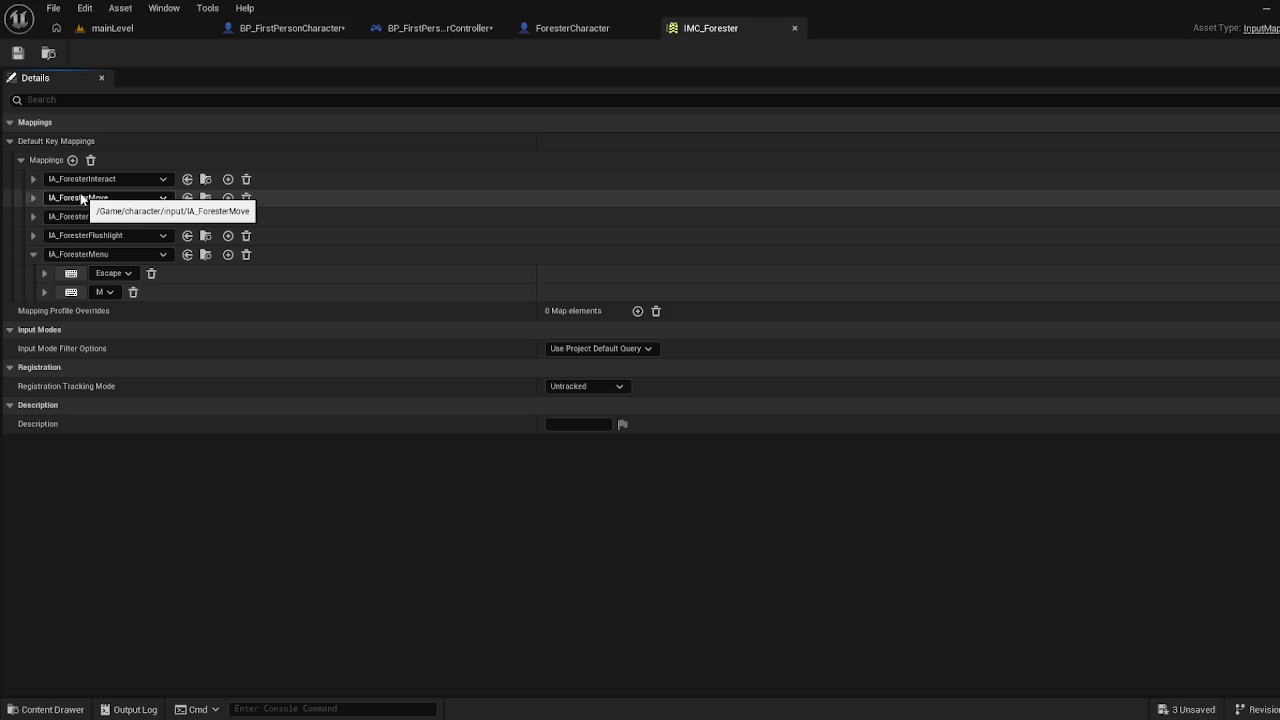
Collapse the IA_ForesterMenu mapping and switch to the BP_FirstPersonPlayerController blueprint
click(32, 254)
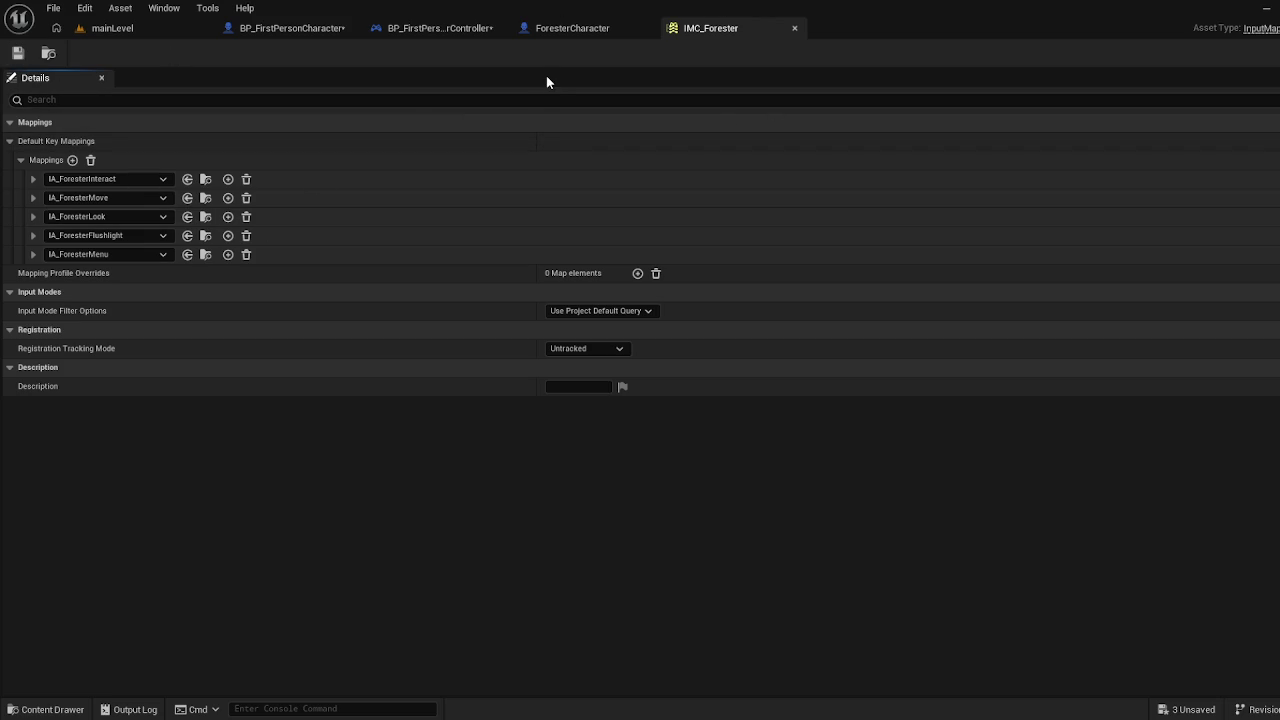
click(460, 36)
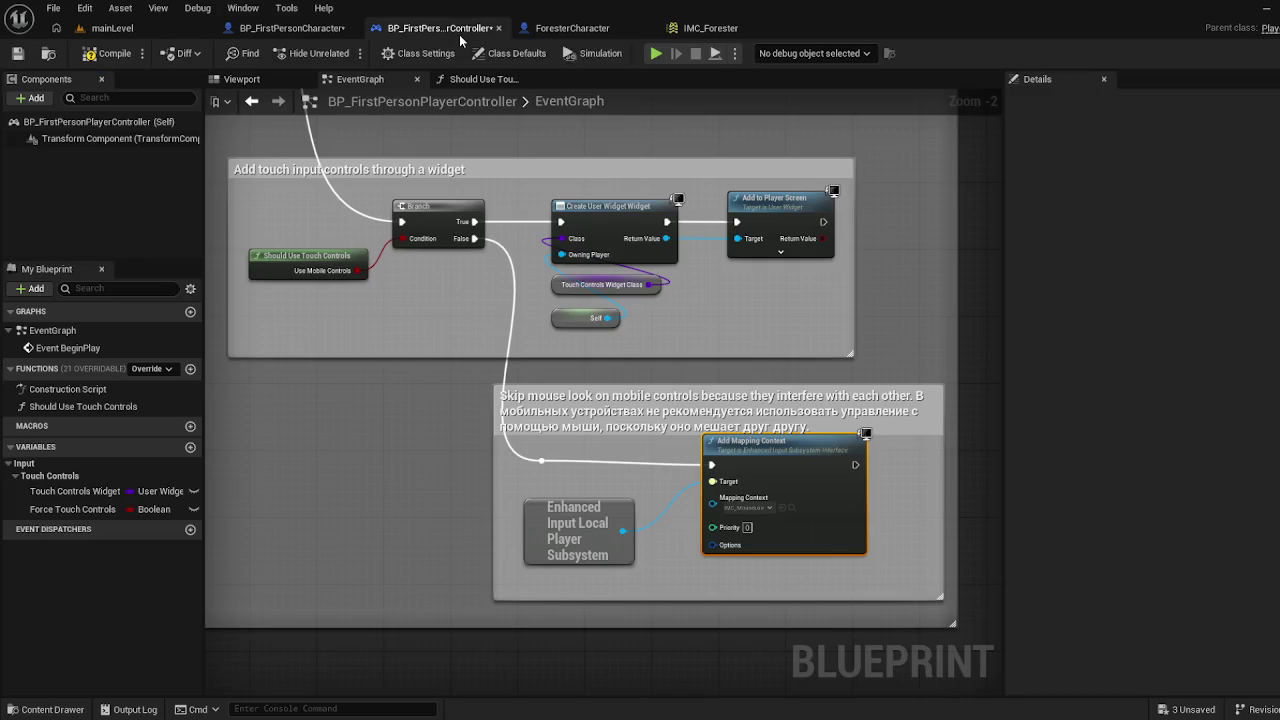
Review the Initialize player input branch and Sequence nodes, then switch to ForesterCharacter
mouse_move(430, 310)
mouse_down()
mouse_move(610, 490)
mouse_move(560, 690)
mouse_move(897, 602)
mouse_move(603, 623)
mouse_move(620, 610)
mouse_move(608, 587)
mouse_move(686, 503)
mouse_move(608, 514)
mouse_up()
scroll(608, 587, down, 1)
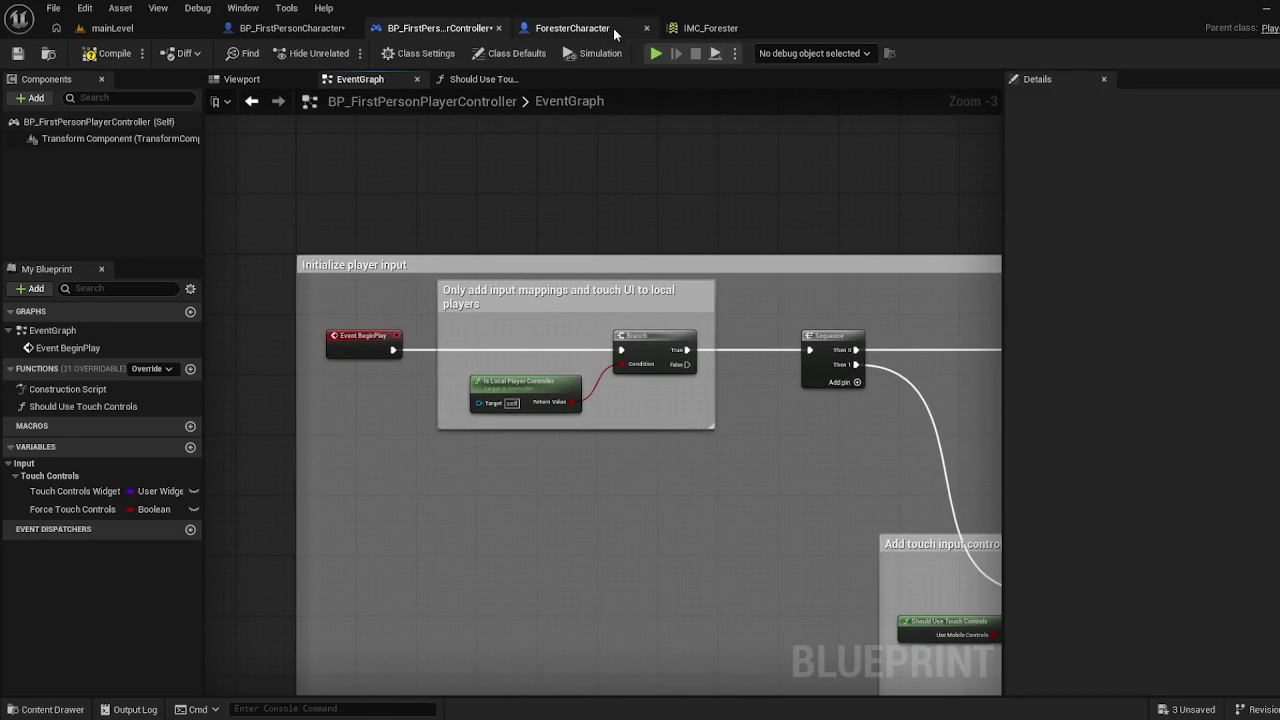
click(600, 27)
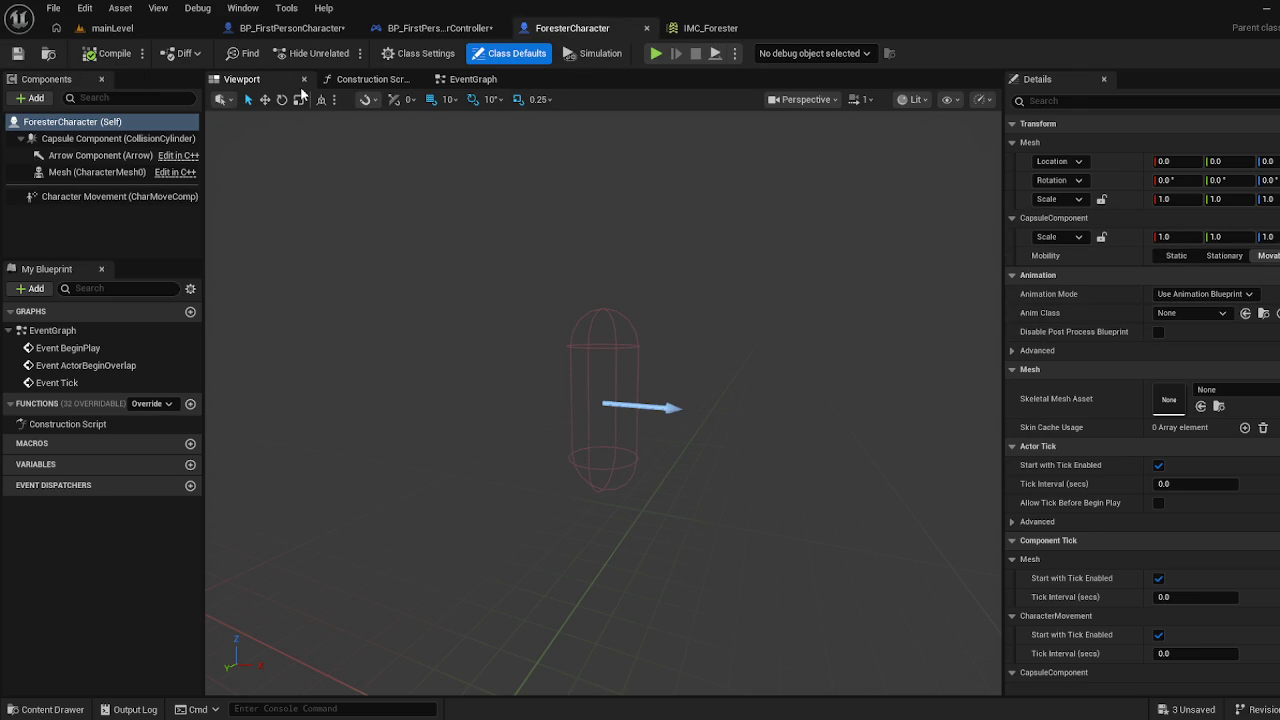
Inspect ForesterCharacter's three disabled event nodes, then show the character folder's assets
click(370, 79)
click(481, 83)
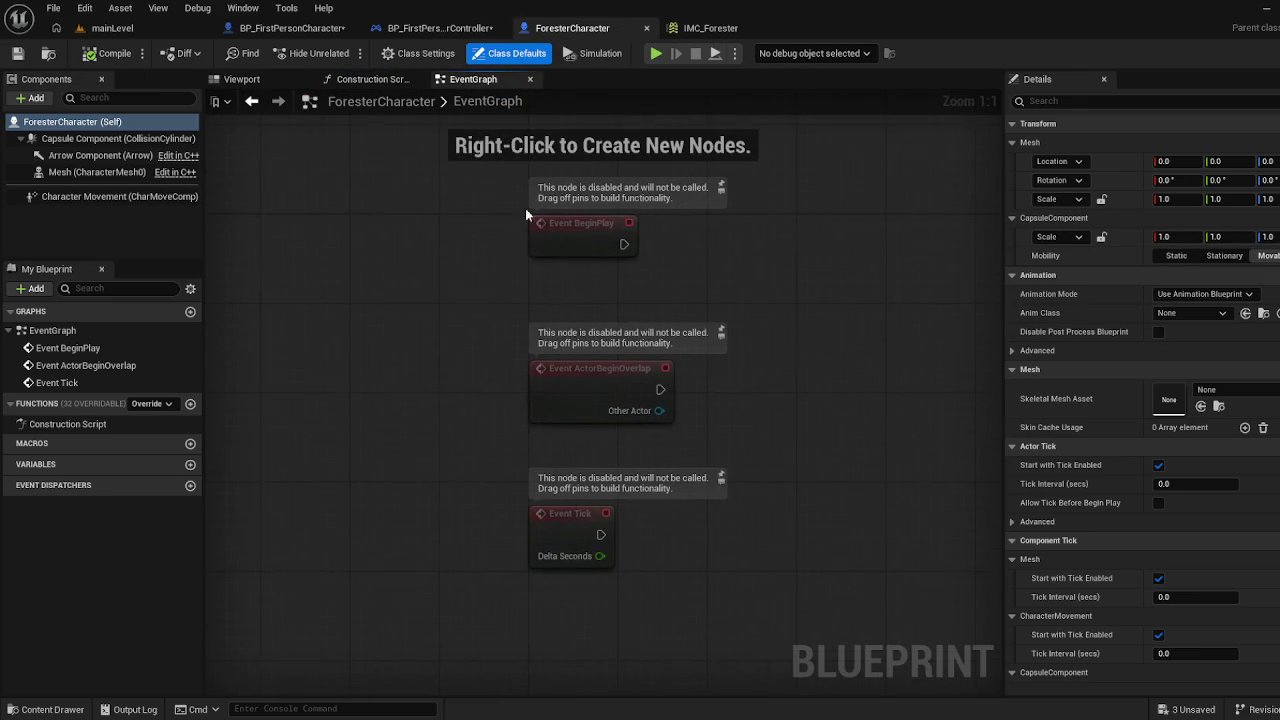
scroll(477, 285, down, 1)
drag(477, 282, 369, 315)
mouse_move(329, 251)
mouse_down()
mouse_move(615, 541)
mouse_move(647, 553)
mouse_up()
click(649, 538)
mouse_move(671, 346)
mouse_down()
mouse_move(477, 644)
mouse_move(530, 610)
mouse_up()
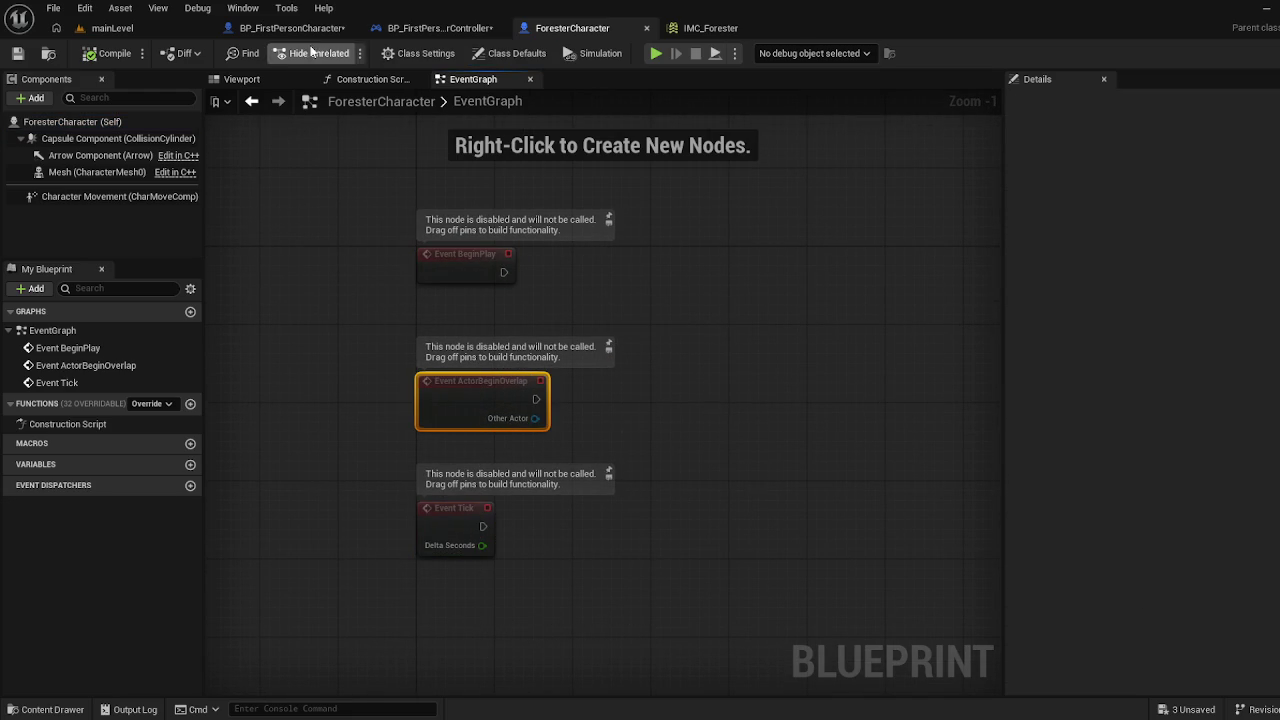
click(48, 709)
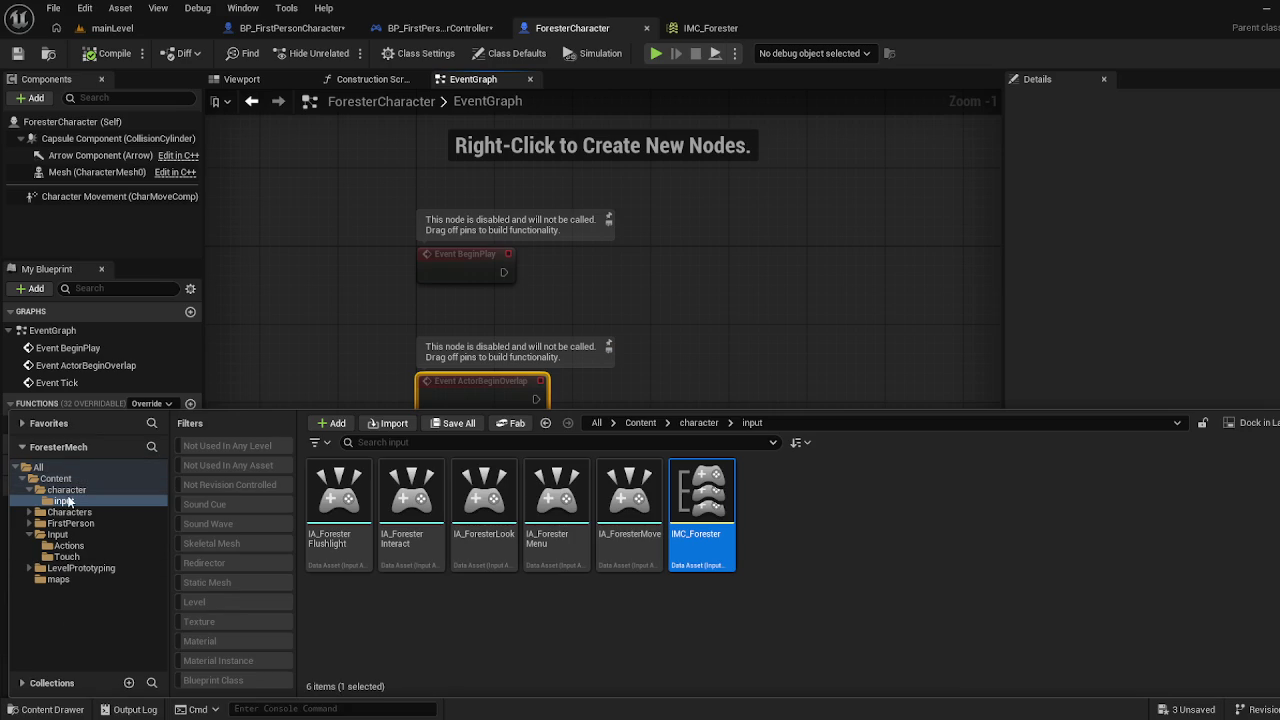
click(110, 490)
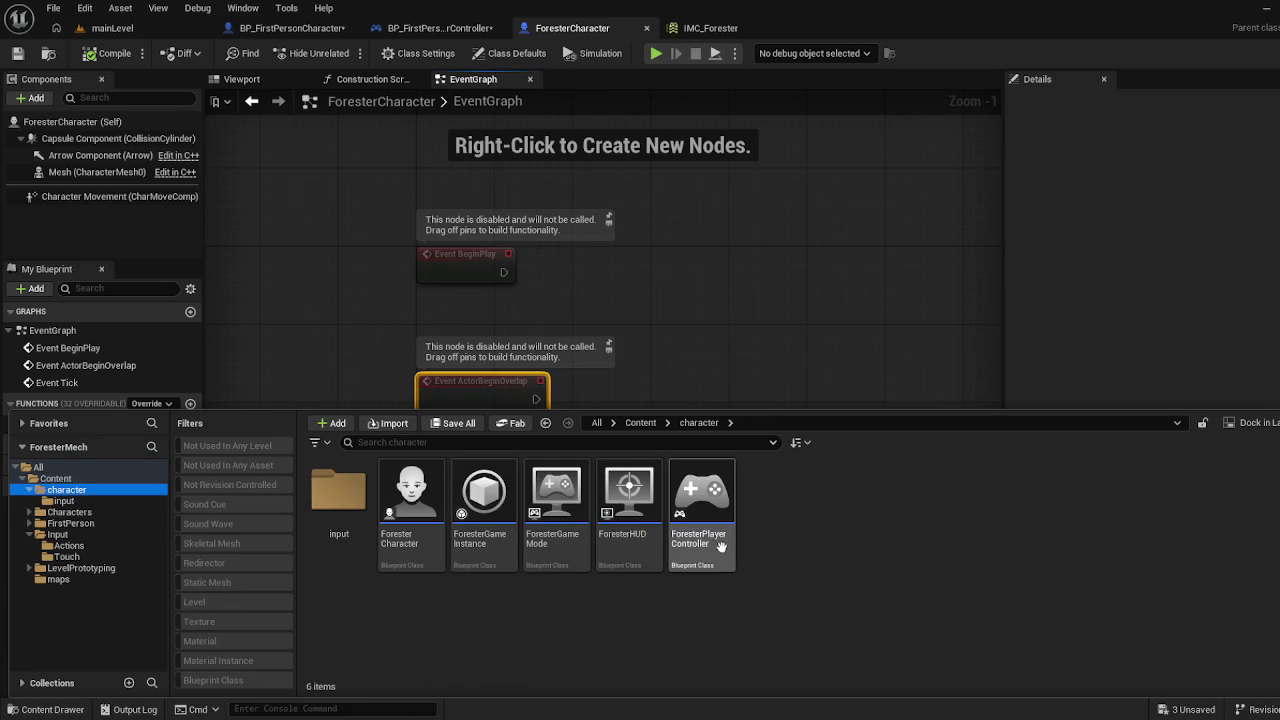
Open the ForesterPlayerController blueprint on its event graph
click(712, 504)
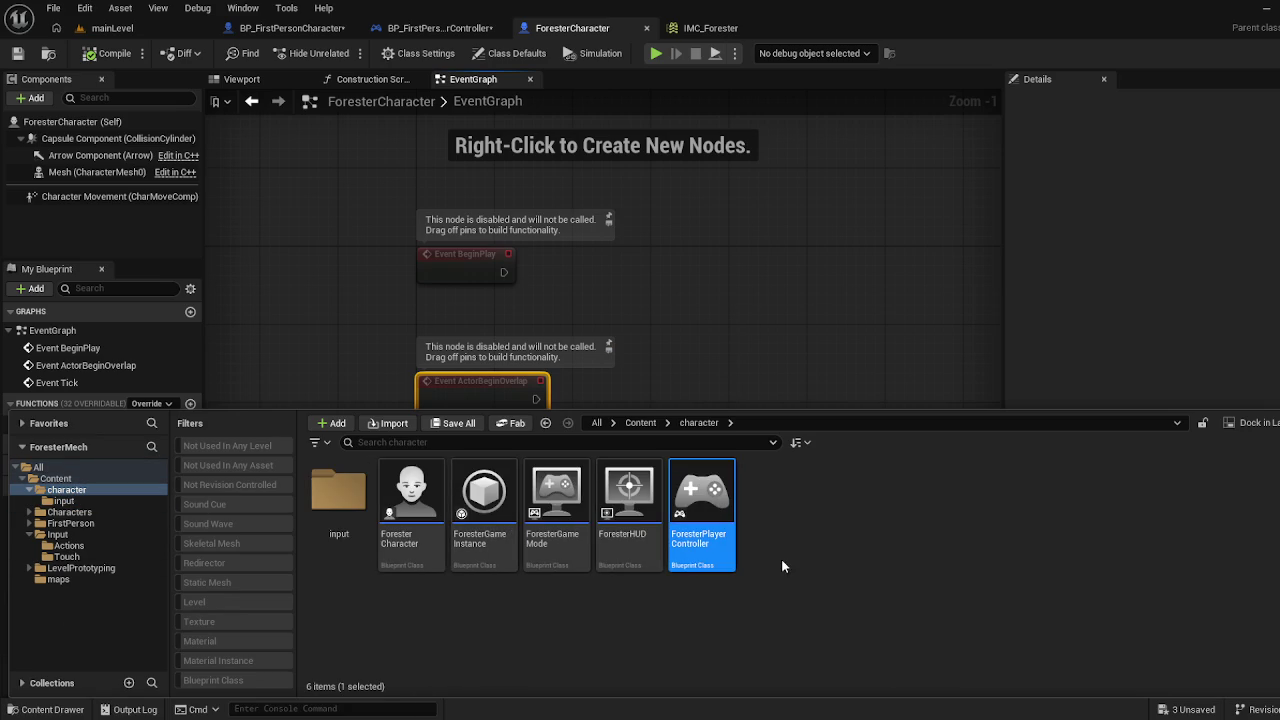
double_click(730, 508)
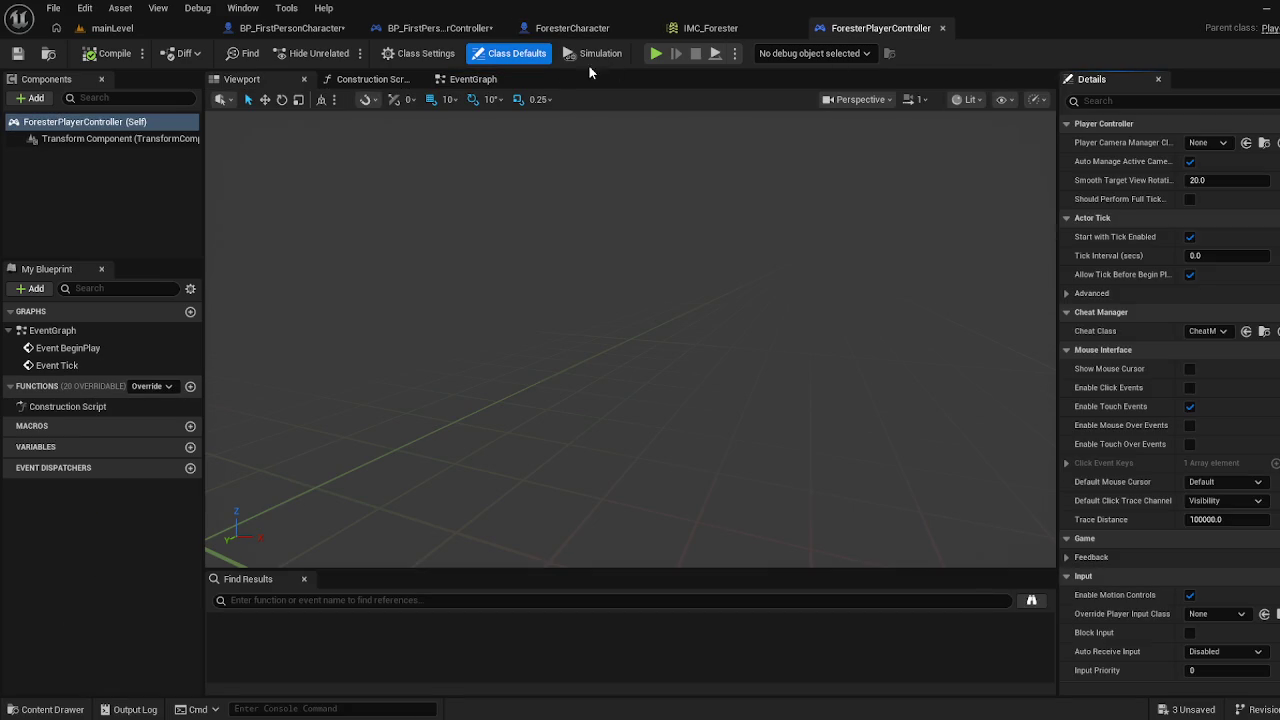
click(481, 82)
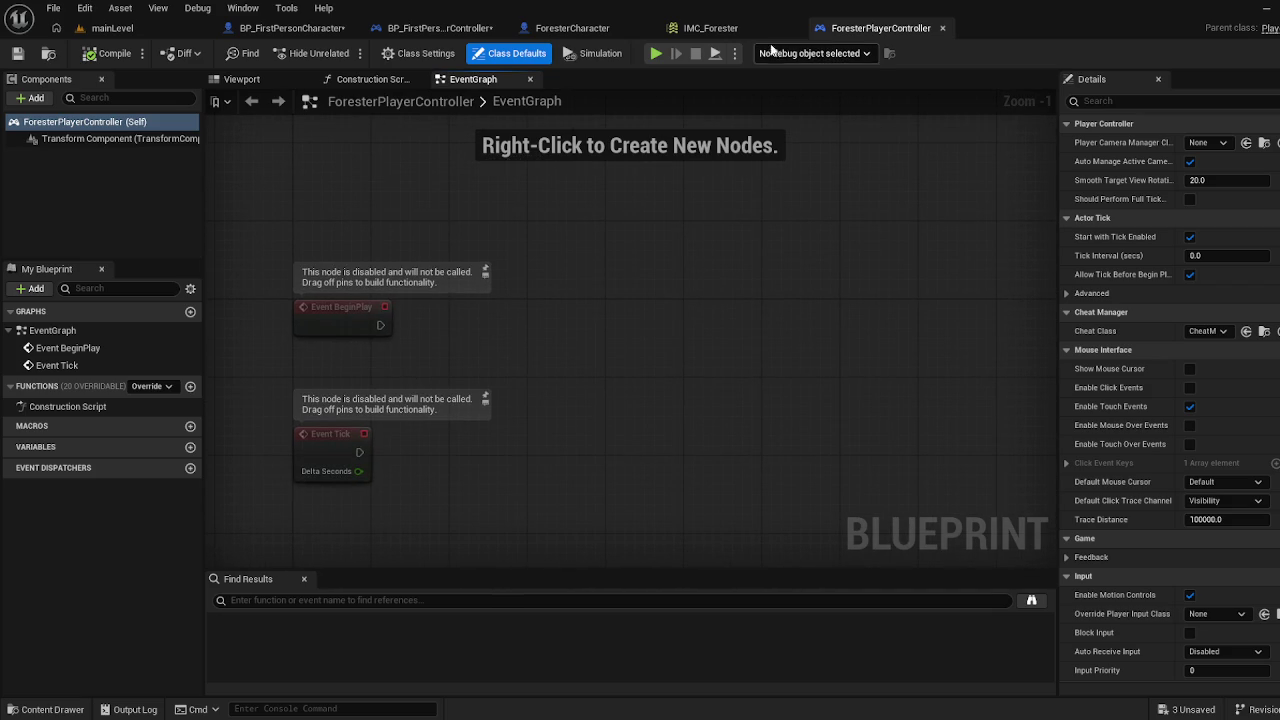
Select BP_FirstPersonPlayerController's Enhanced Input and Add Mapping Context nodes, then return to ForesterPlayerController
click(440, 28)
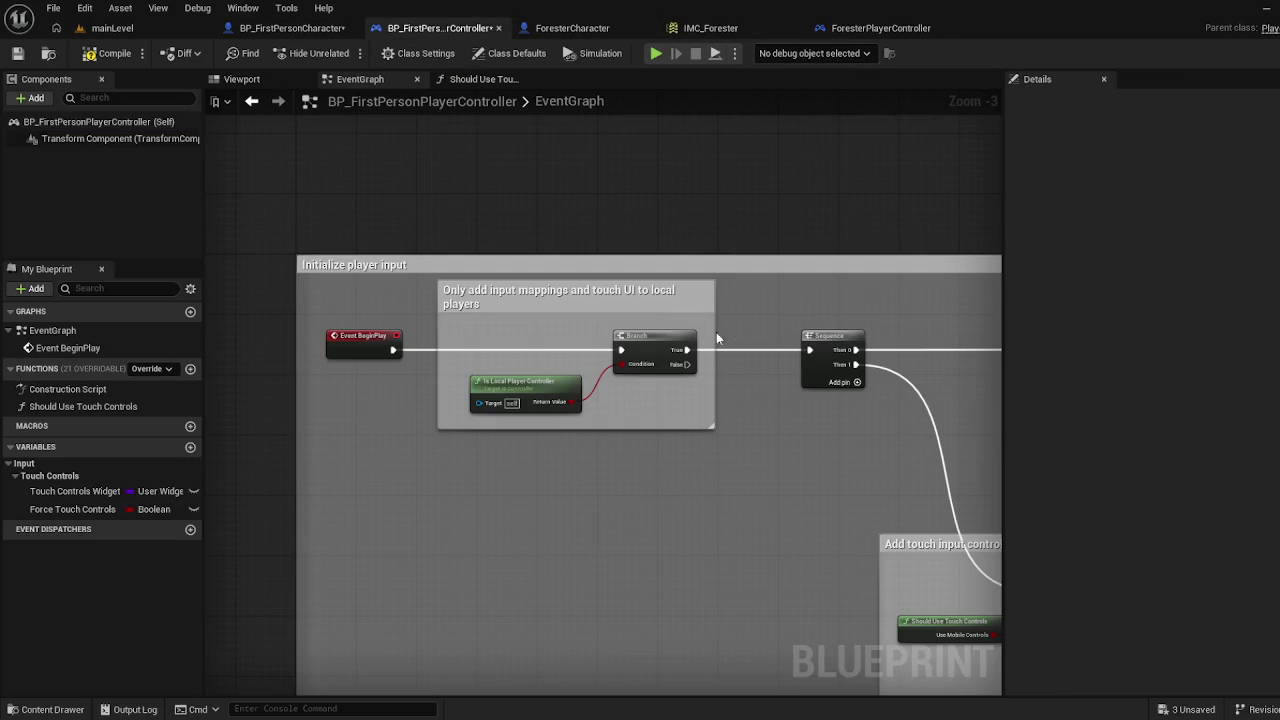
mouse_move(341, 363)
mouse_down()
mouse_move(565, 432)
mouse_move(596, 464)
mouse_up()
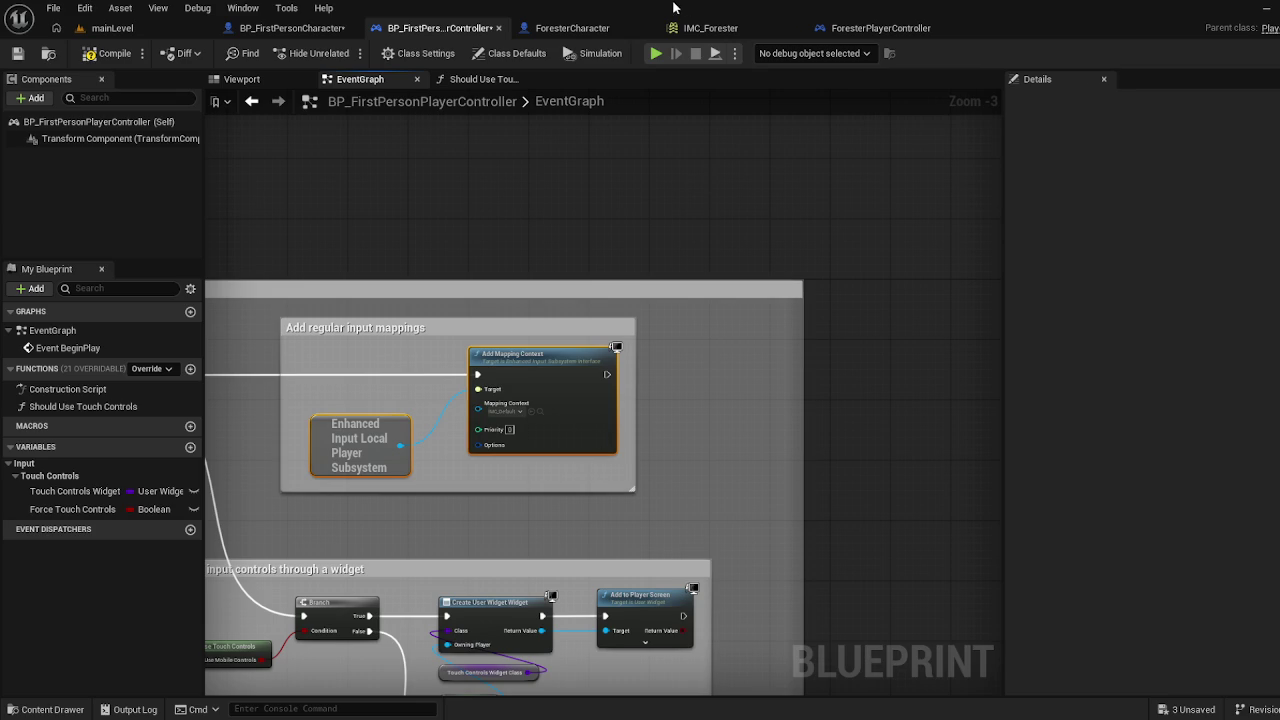
click(746, 30)
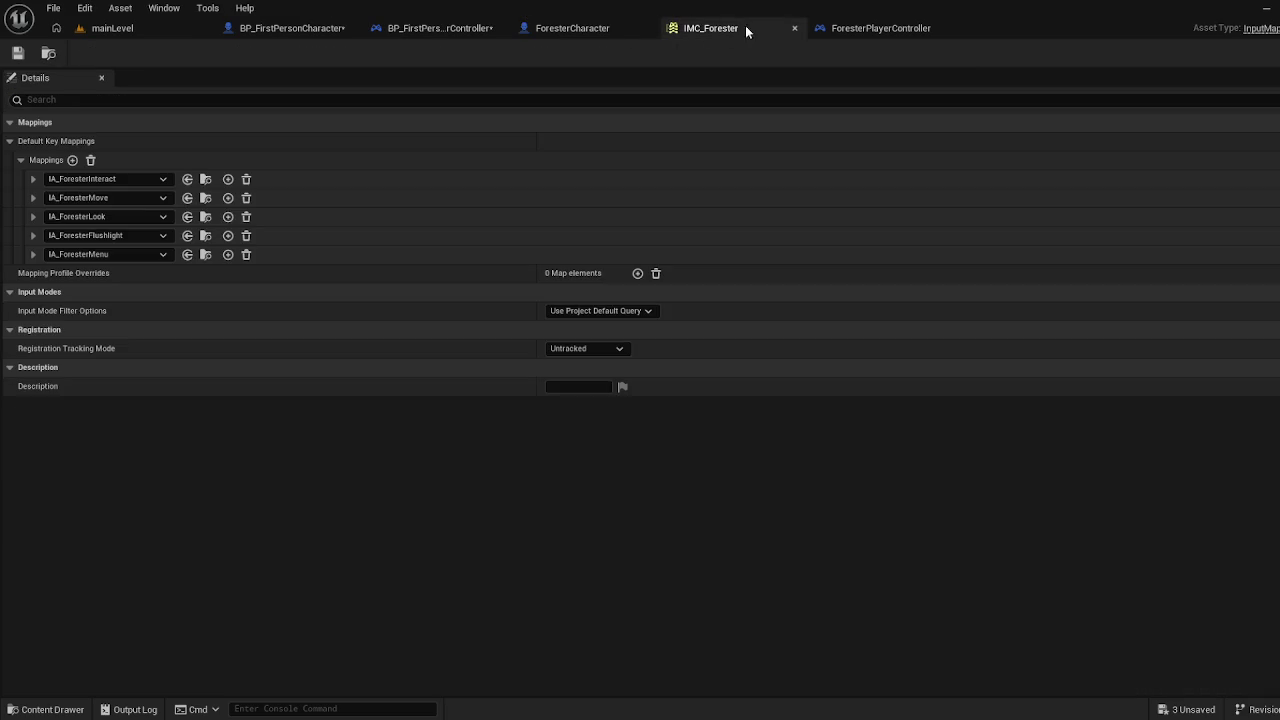
click(828, 30)
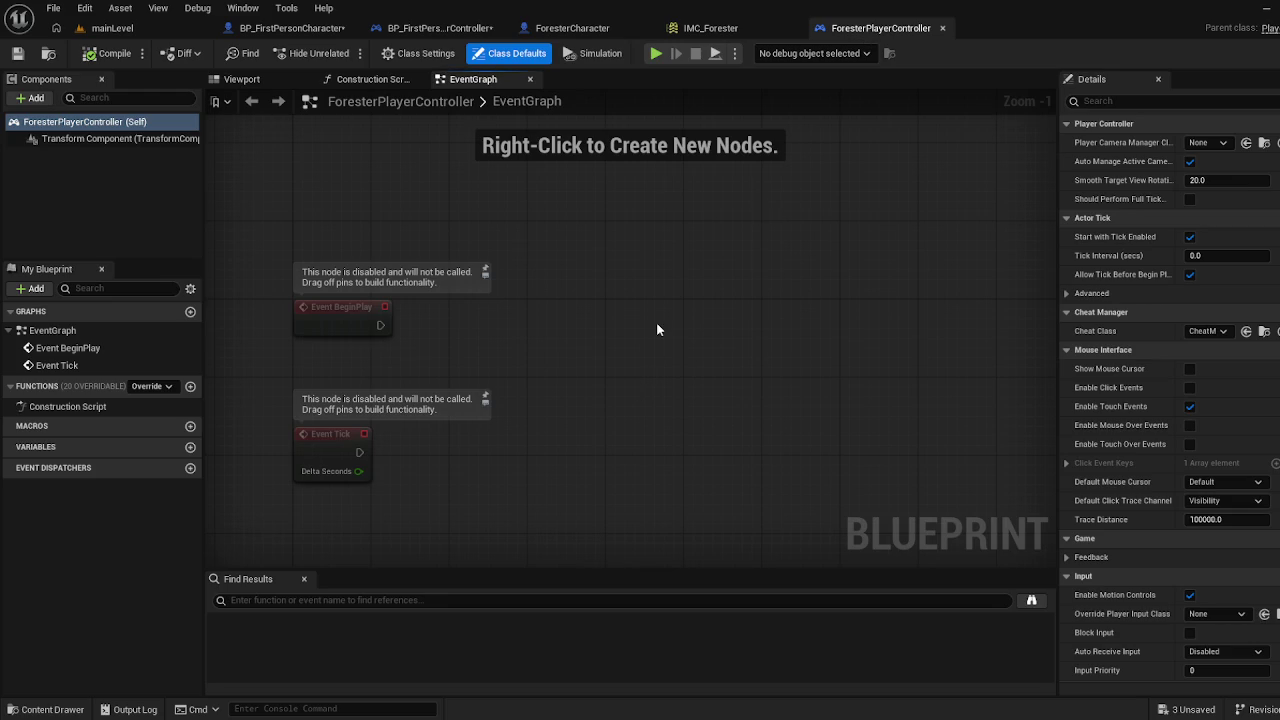
Paste the Enhanced Input Local Player Subsystem and Add Mapping Context nodes into the graph
key(ctrl+v)
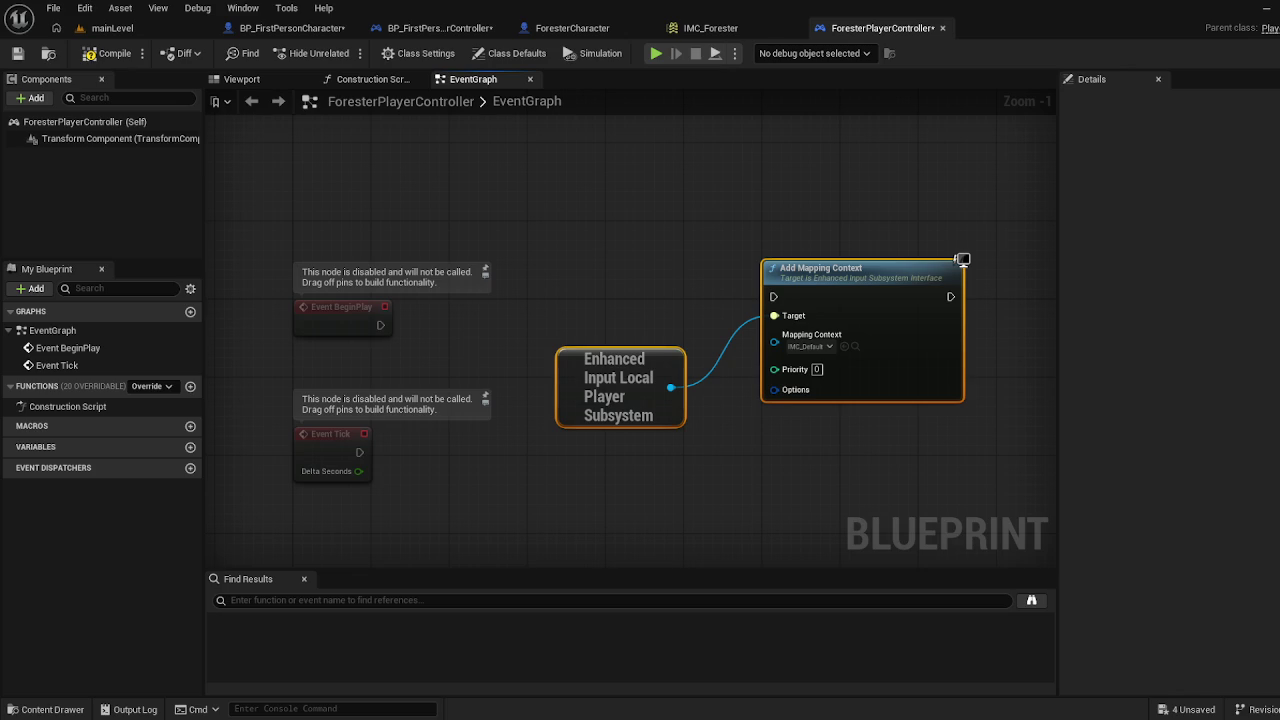
key(alt+Tab)
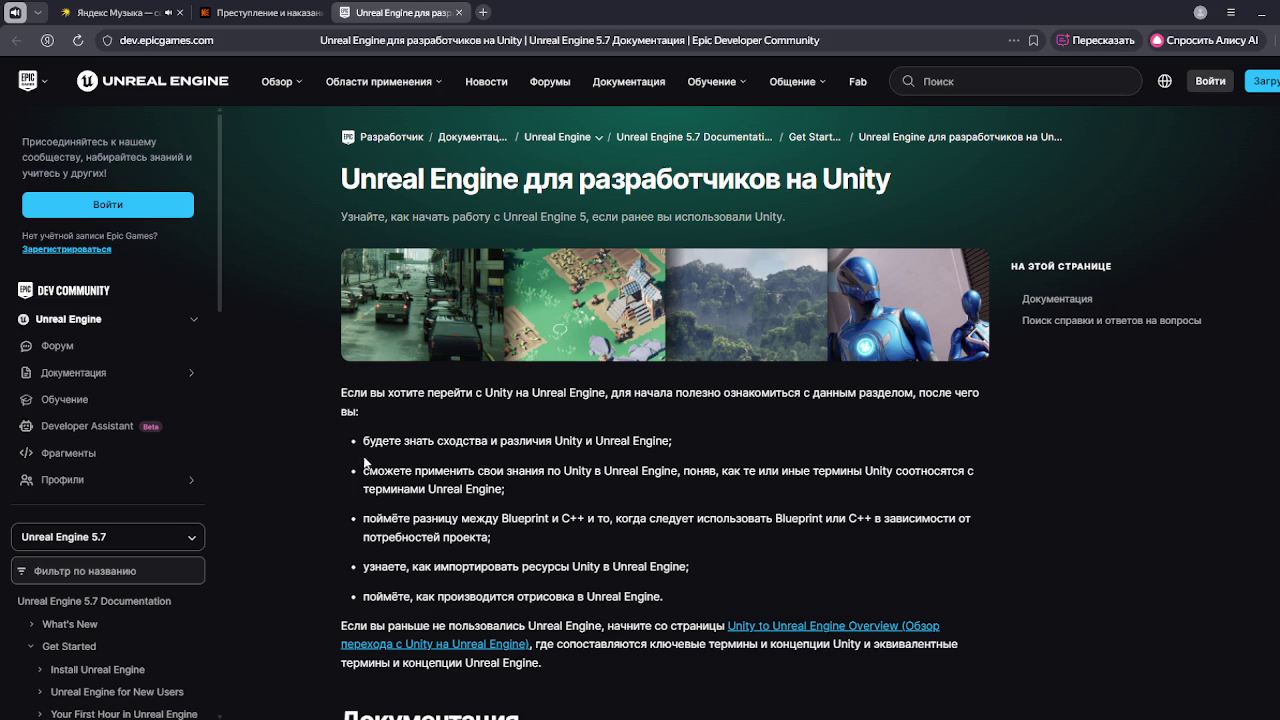
Read the Unity-to-Unreal guide, highlighting the 'Blueprint и C++' and 'импортировать ресурсы' passages
scroll(532, 440, down, 1)
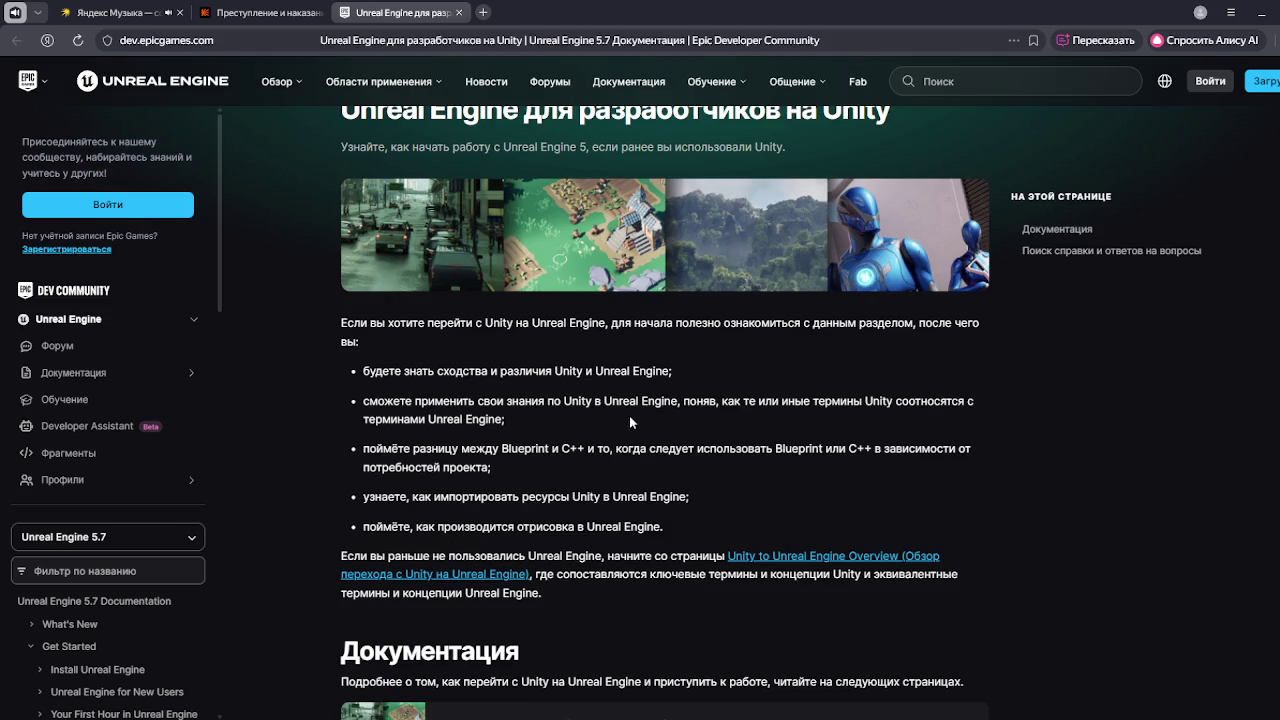
drag(363, 449, 589, 448)
click(572, 452)
click(629, 459)
scroll(784, 398, down, 2)
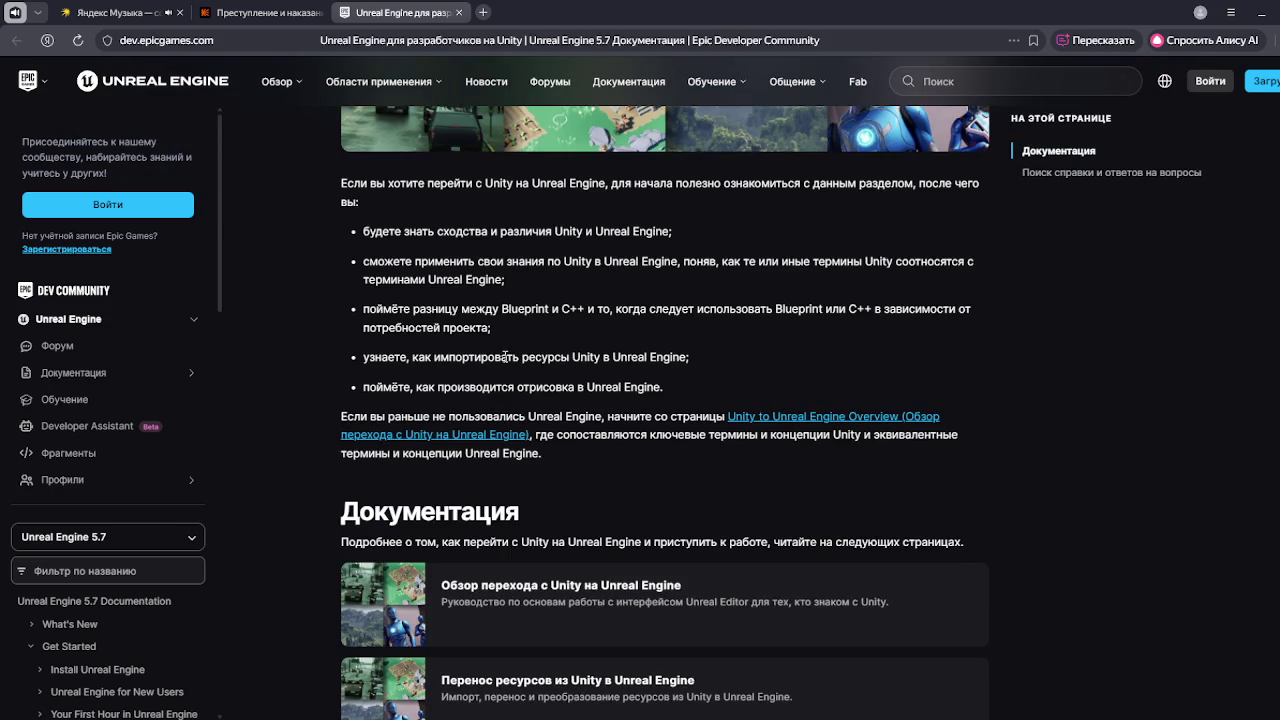
drag(443, 360, 622, 358)
click(650, 381)
click(622, 358)
drag(435, 391, 505, 389)
click(573, 391)
Scroll through the rest of the guide, then switch back to the Unreal Editor
scroll(573, 391, down, 2)
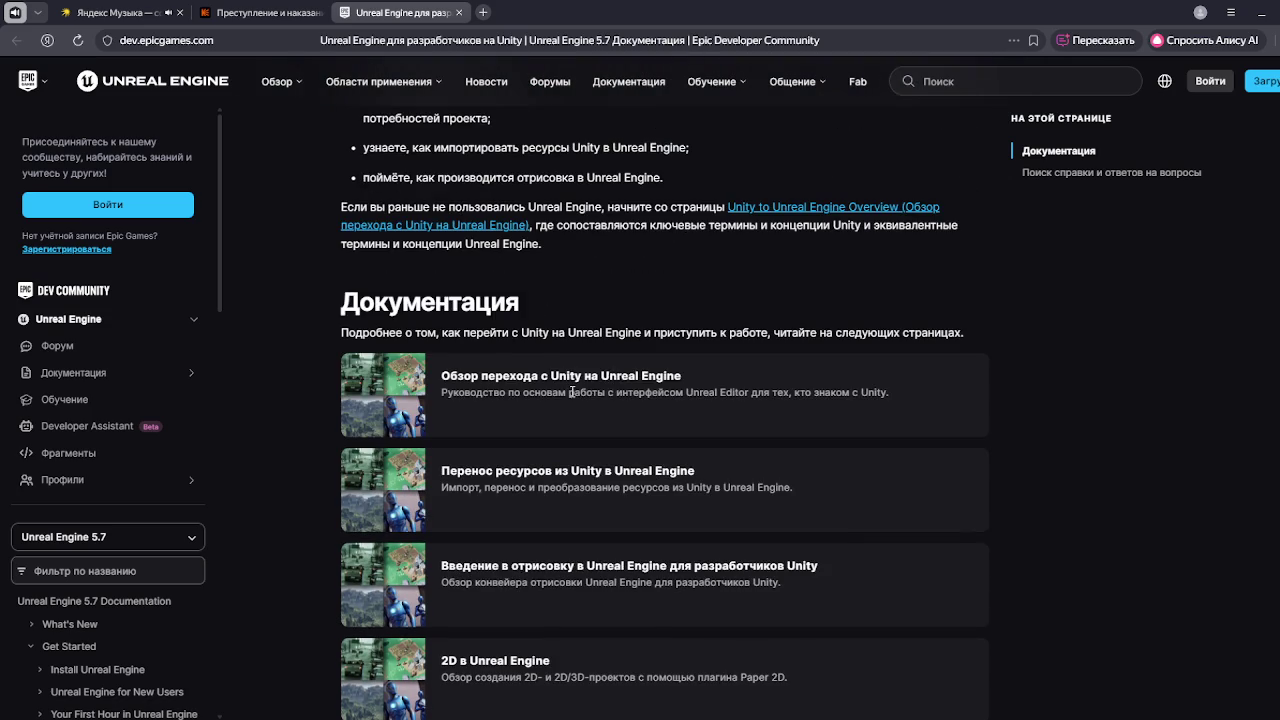
scroll(838, 369, down, 1)
scroll(655, 309, down, 4)
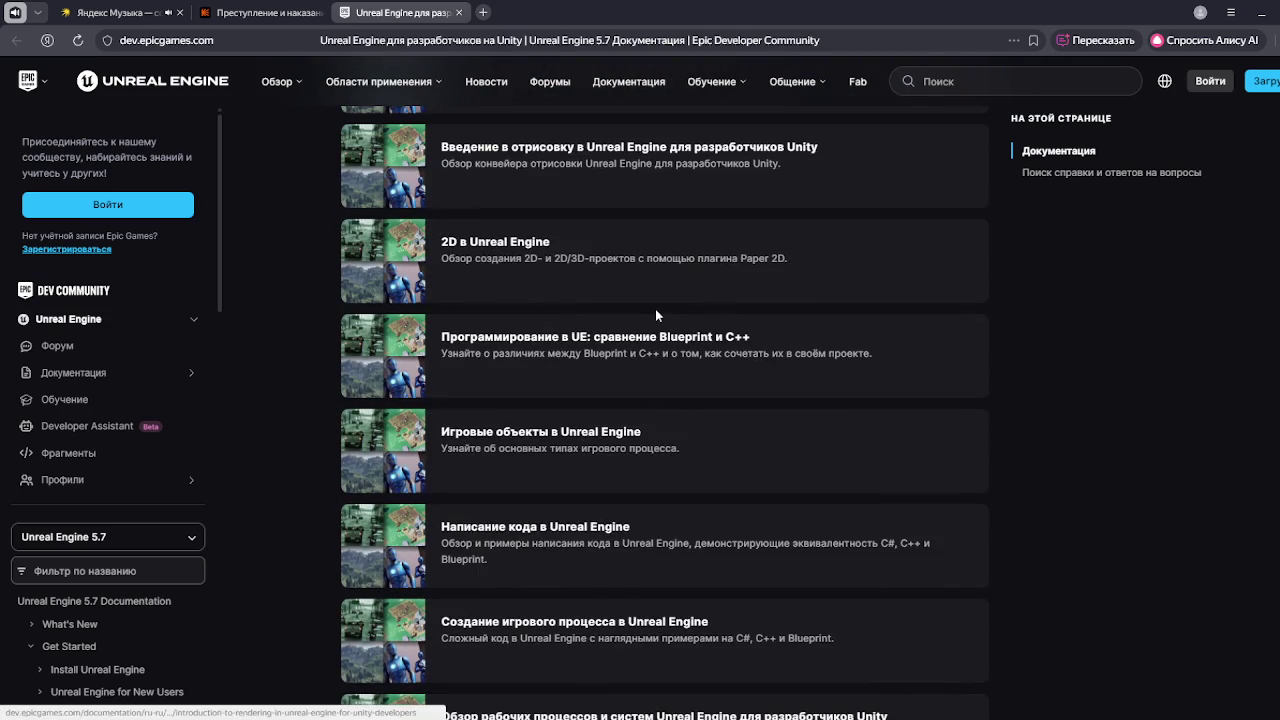
scroll(655, 315, down, 2)
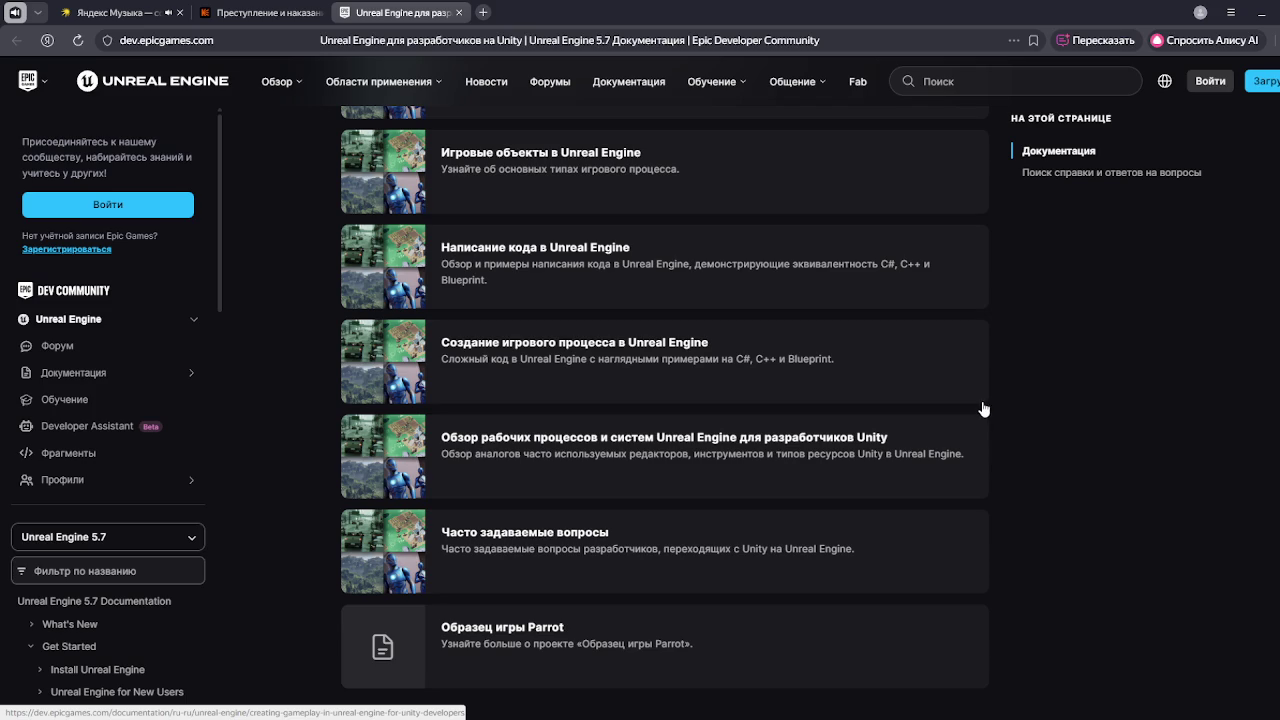
scroll(980, 409, up, 2)
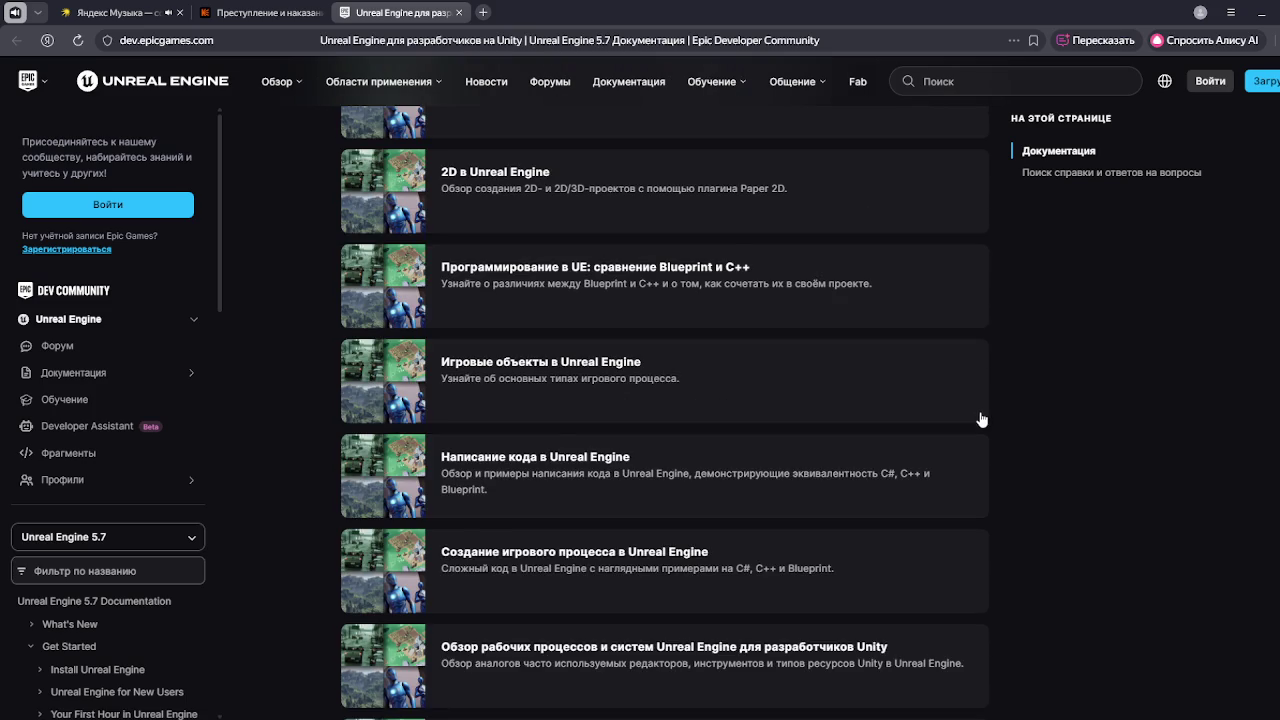
scroll(980, 413, up, 5)
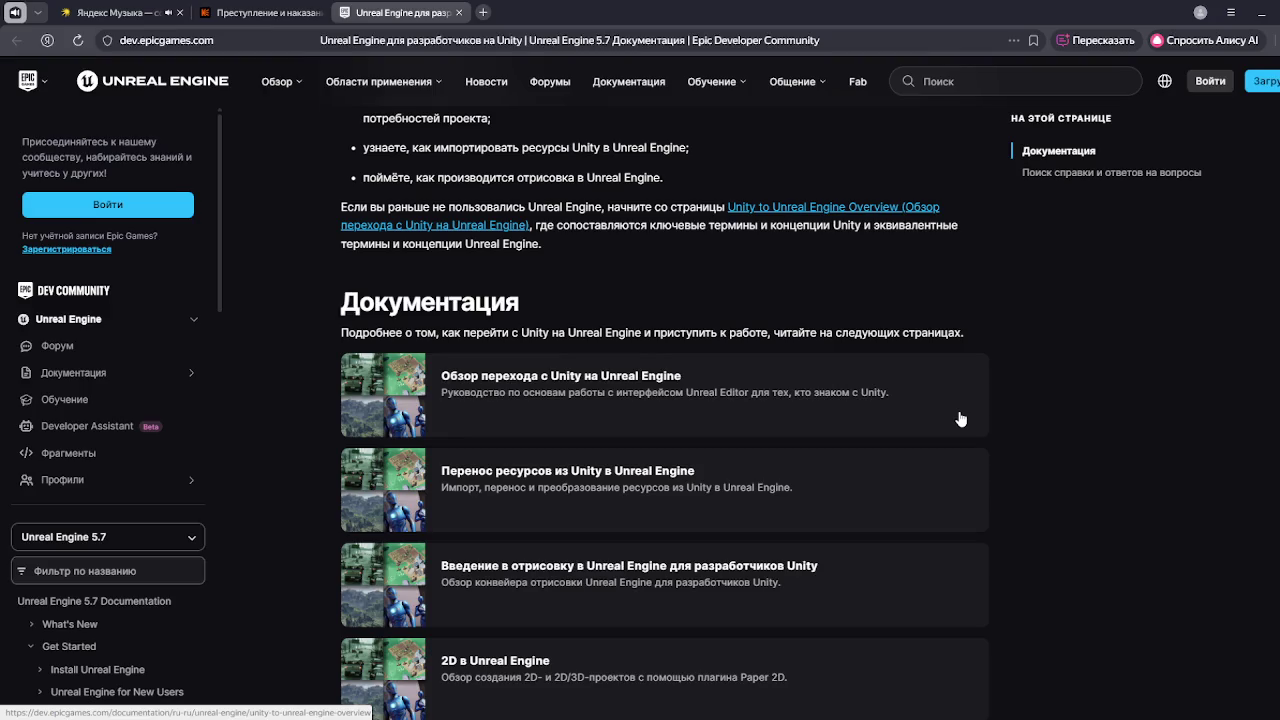
scroll(965, 580, up, 4)
scroll(910, 563, up, 1)
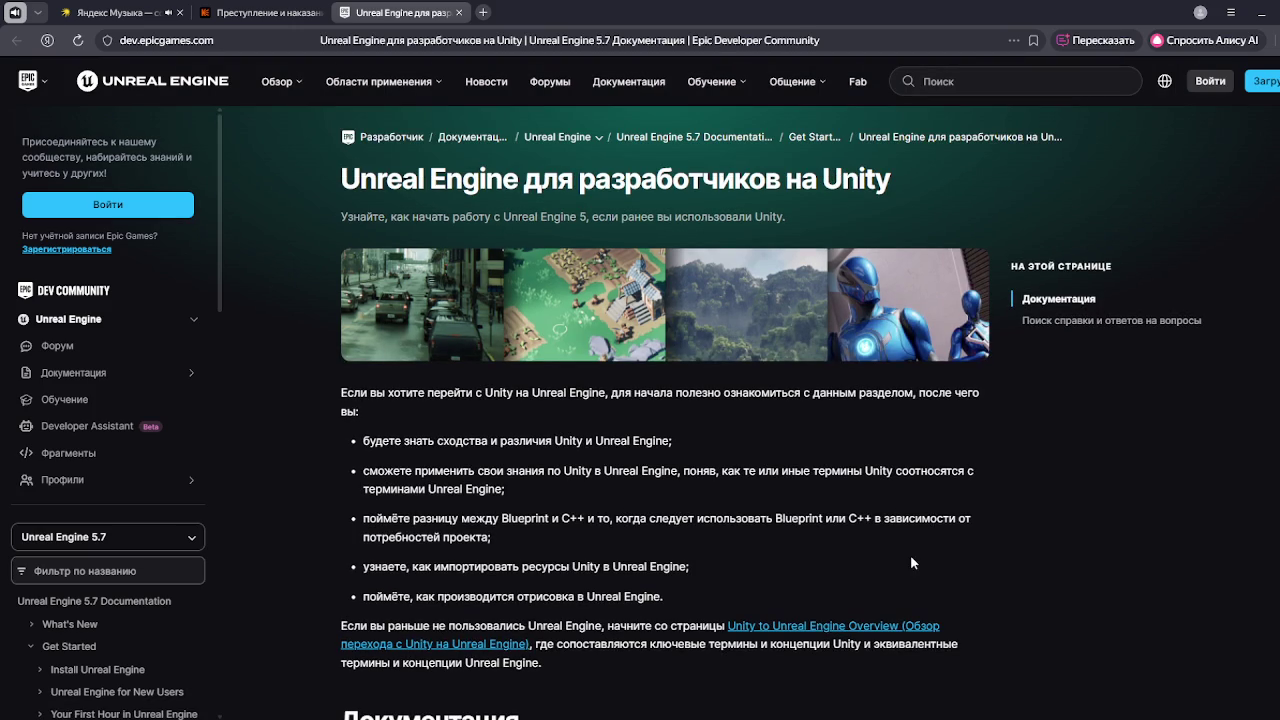
key(alt+Tab)
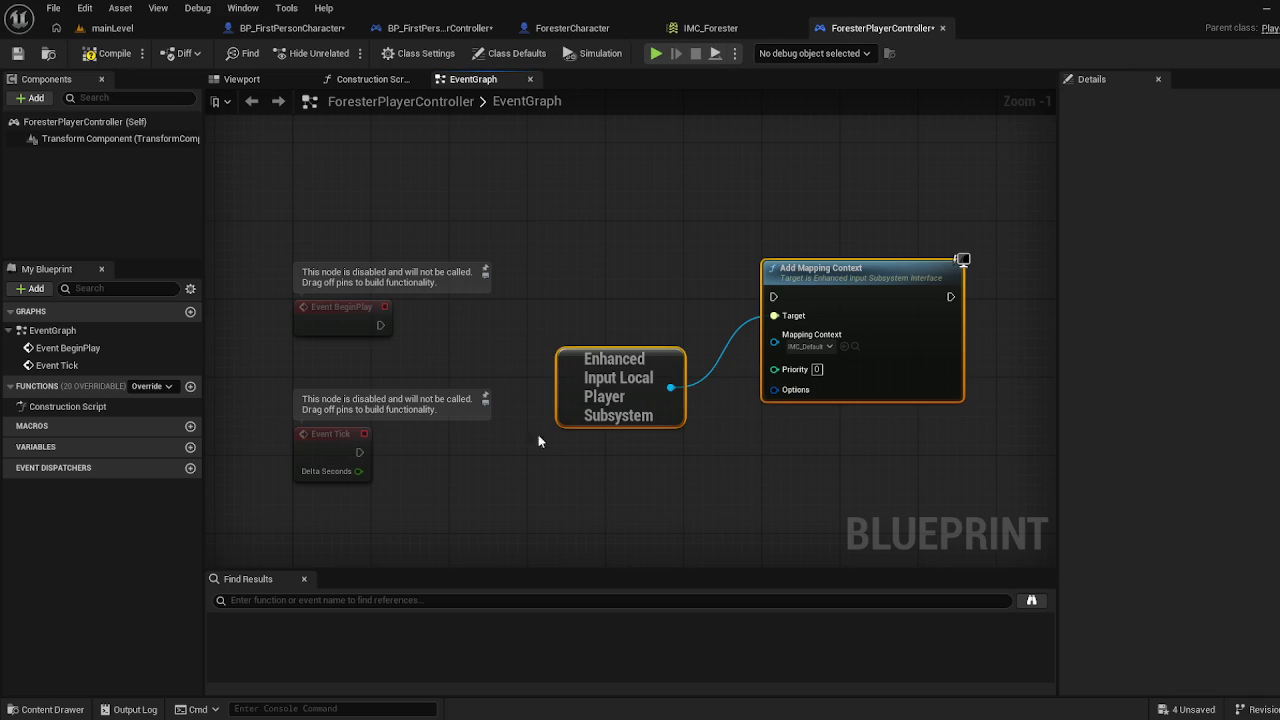
Reposition the Event BeginPlay and Event Tick nodes, then compile and save ForesterPlayerController
drag(340, 305, 369, 276)
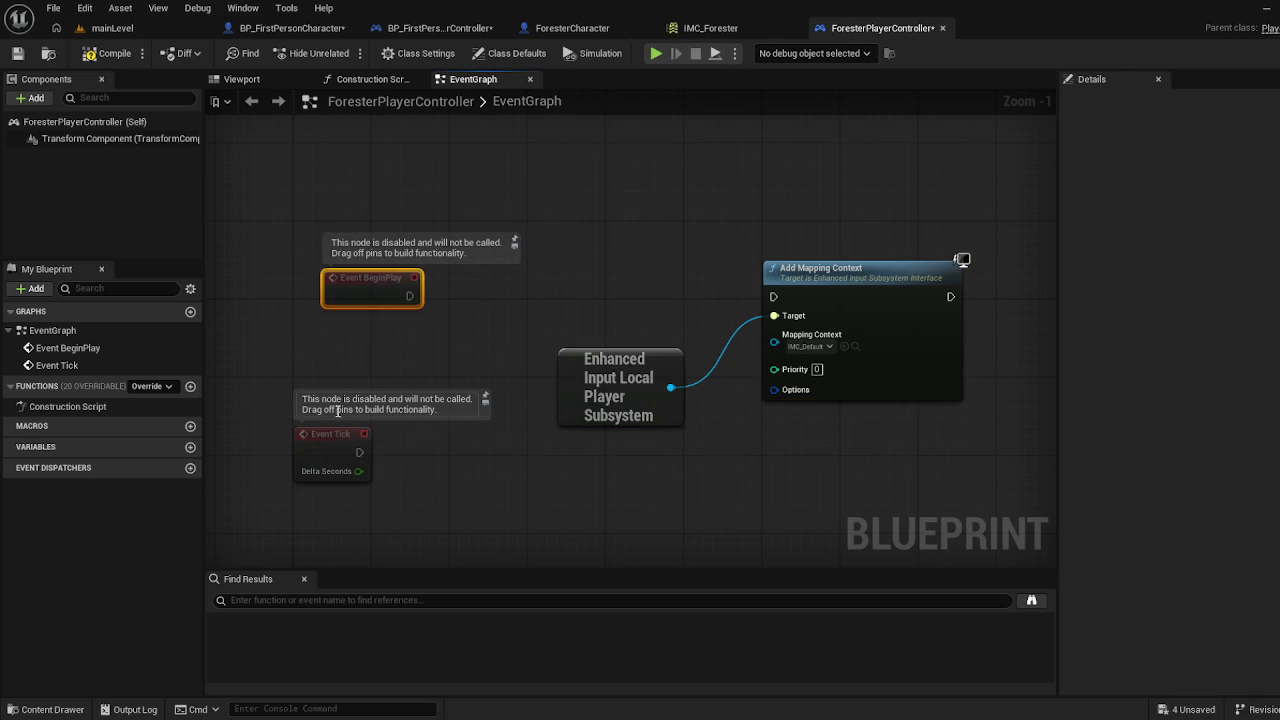
drag(331, 433, 311, 511)
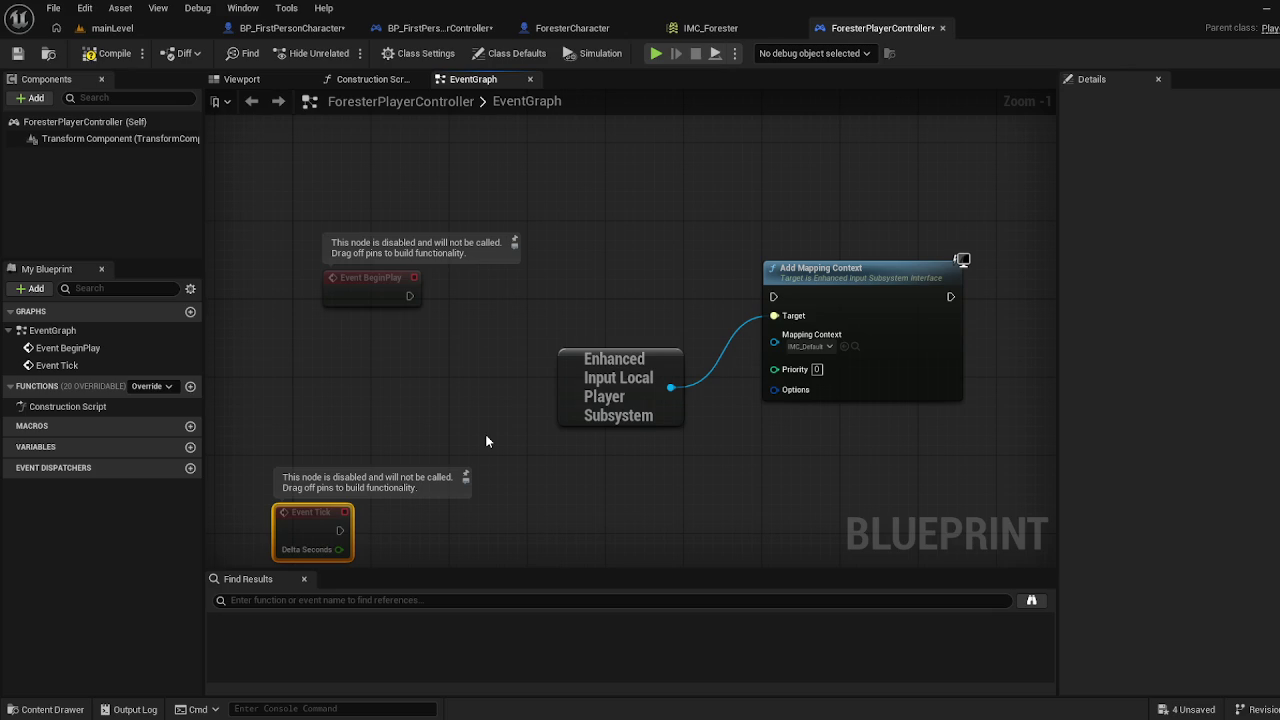
click(110, 53)
click(19, 54)
drag(367, 282, 319, 283)
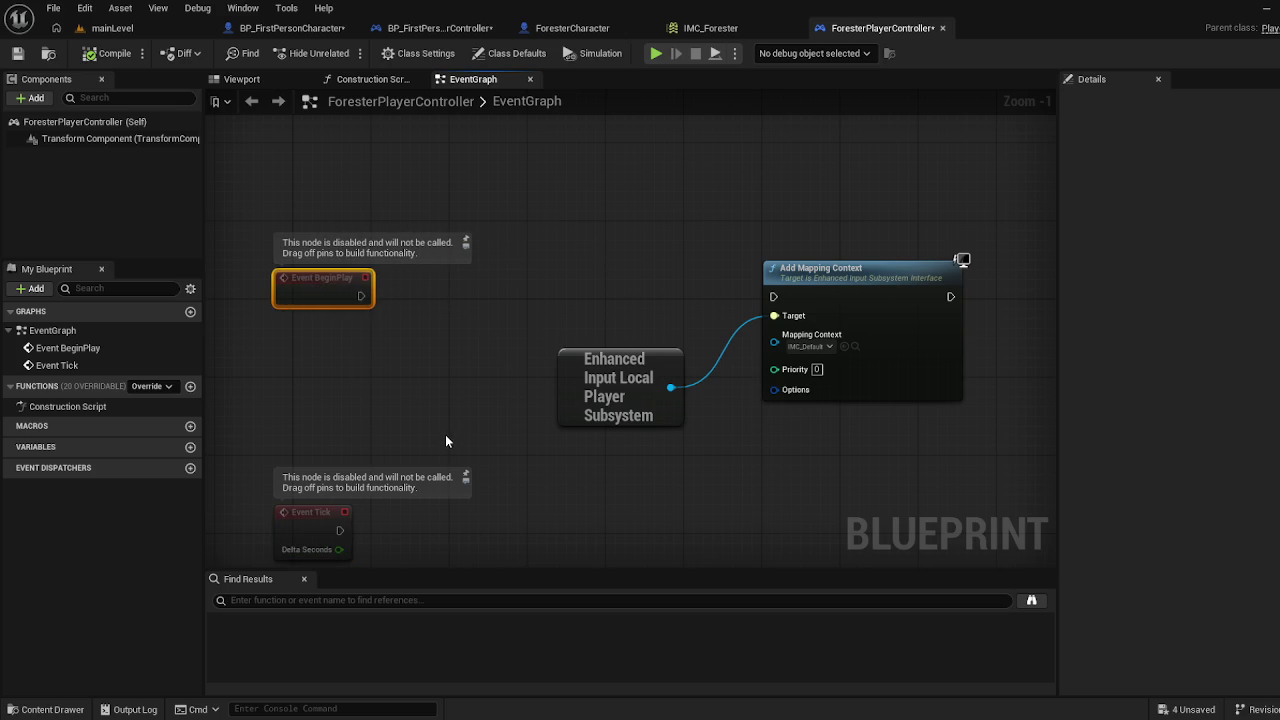
Check mainLevel and the Content Drawer, then Save All with Ctrl+Shift+S from ForesterPlayerController
click(112, 28)
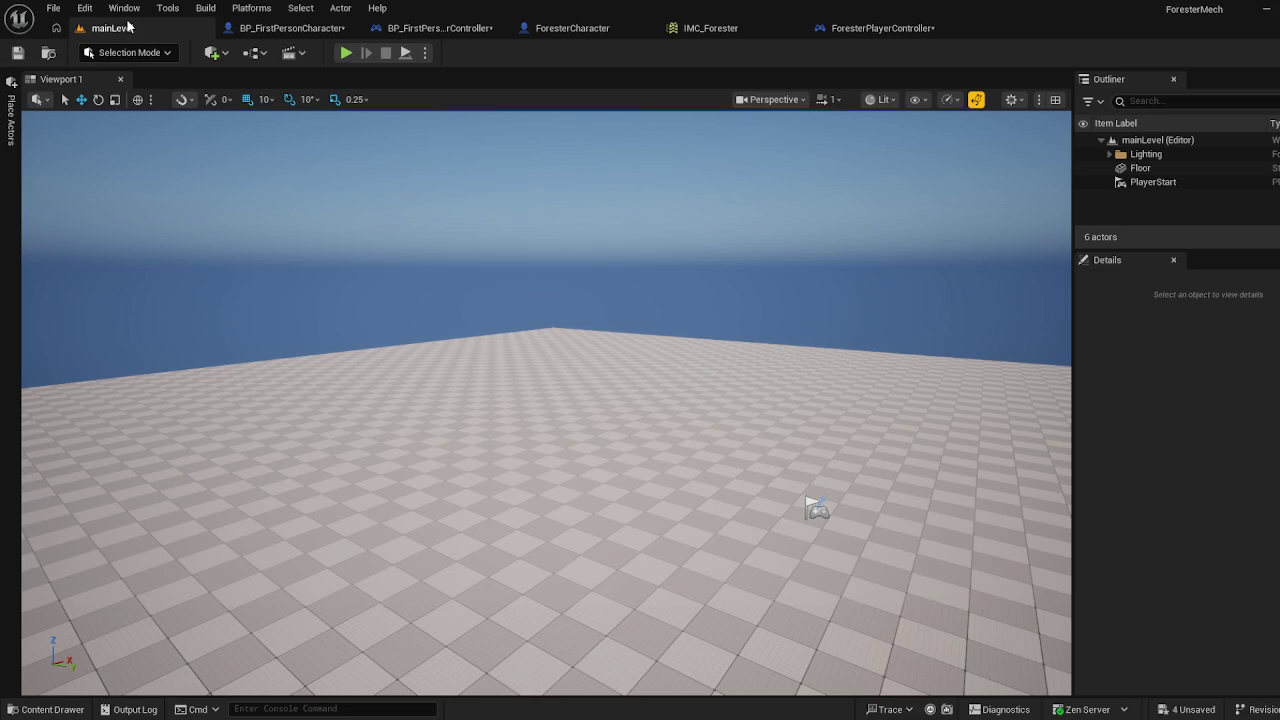
scroll(289, 581, down, 5)
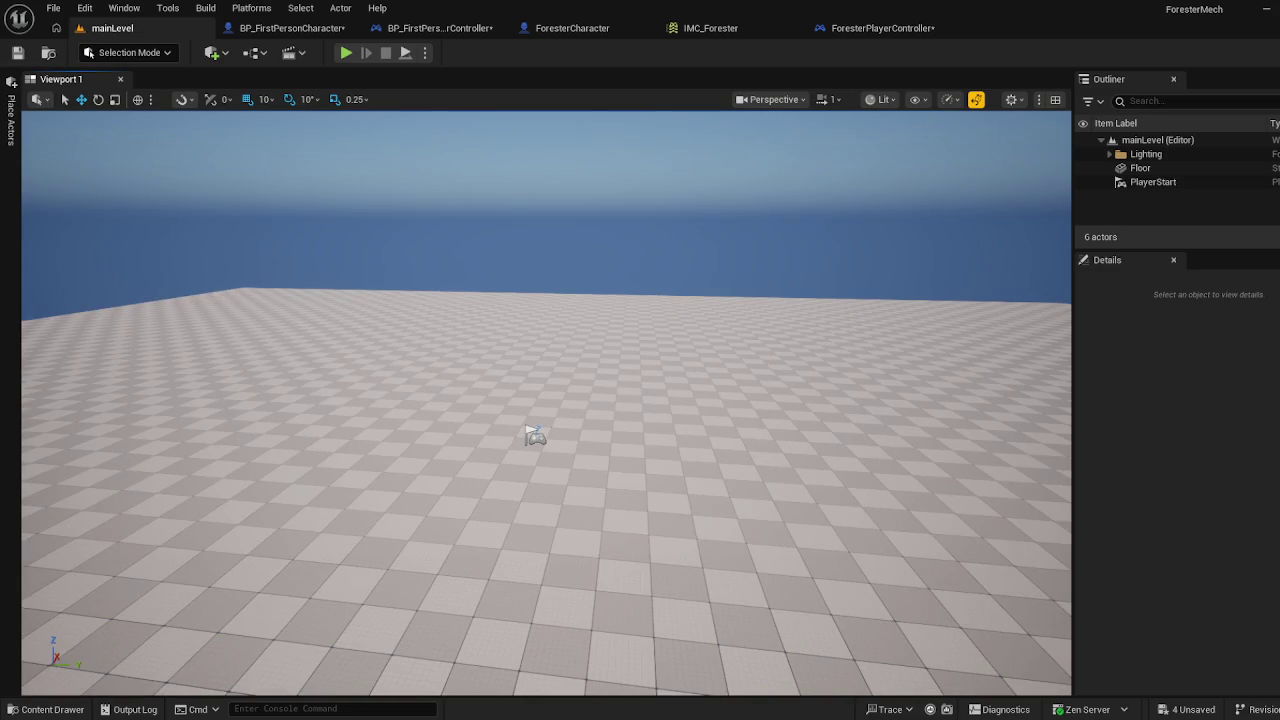
click(46, 711)
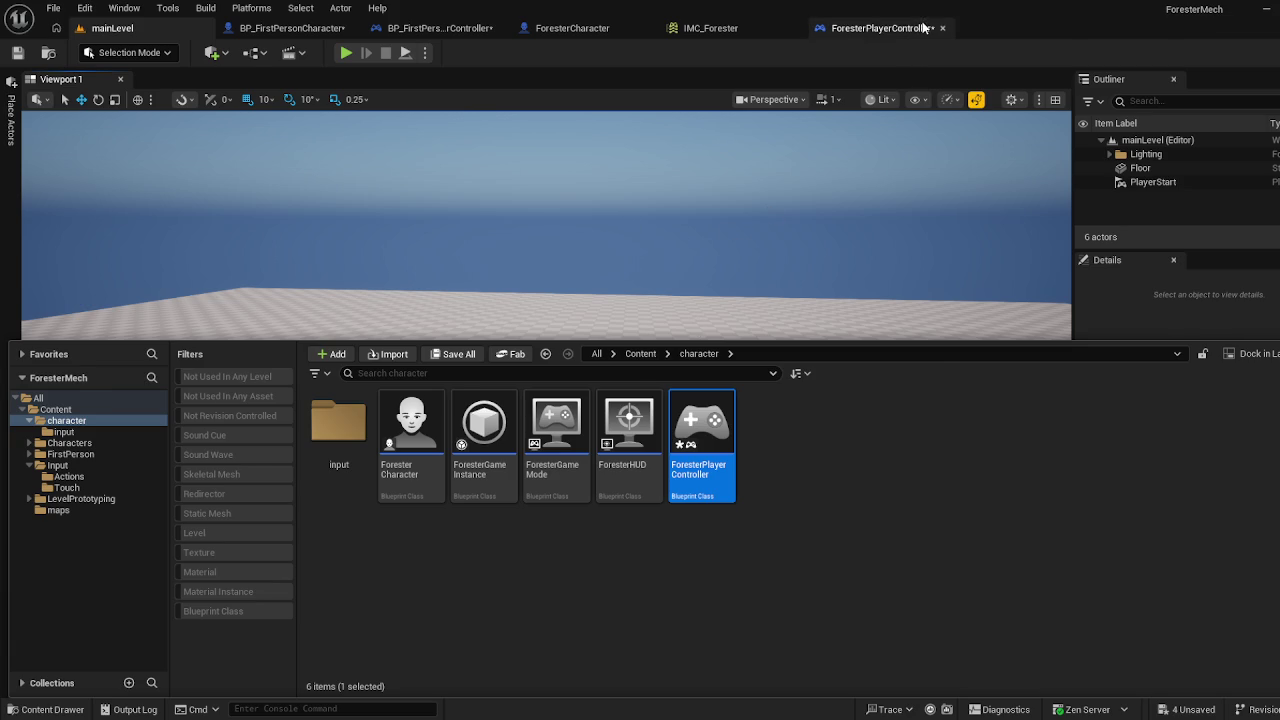
click(845, 28)
key(ctrl+shift+s)
Wire Event BeginPlay's exec output into Add Mapping Context, then compile and save
mouse_move(372, 300)
mouse_down()
mouse_move(720, 272)
mouse_move(484, 308)
mouse_up()
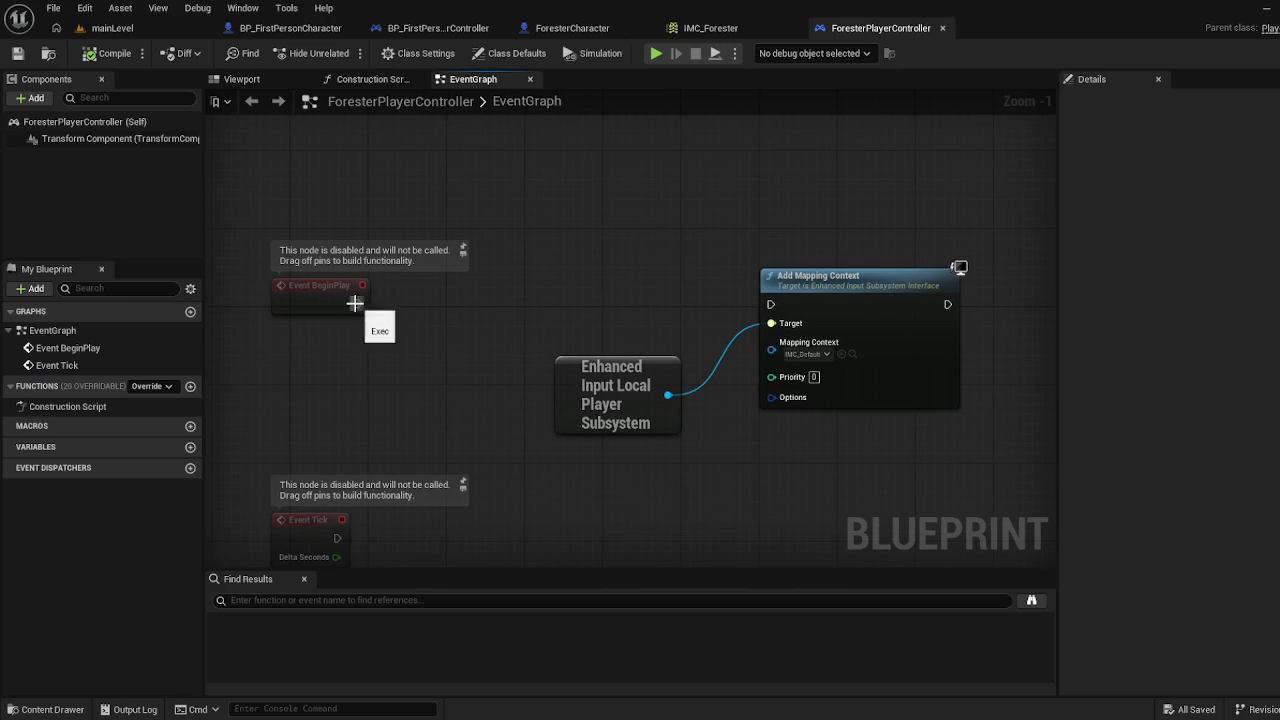
mouse_move(359, 304)
mouse_down()
mouse_move(705, 292)
mouse_move(770, 304)
mouse_up()
click(114, 61)
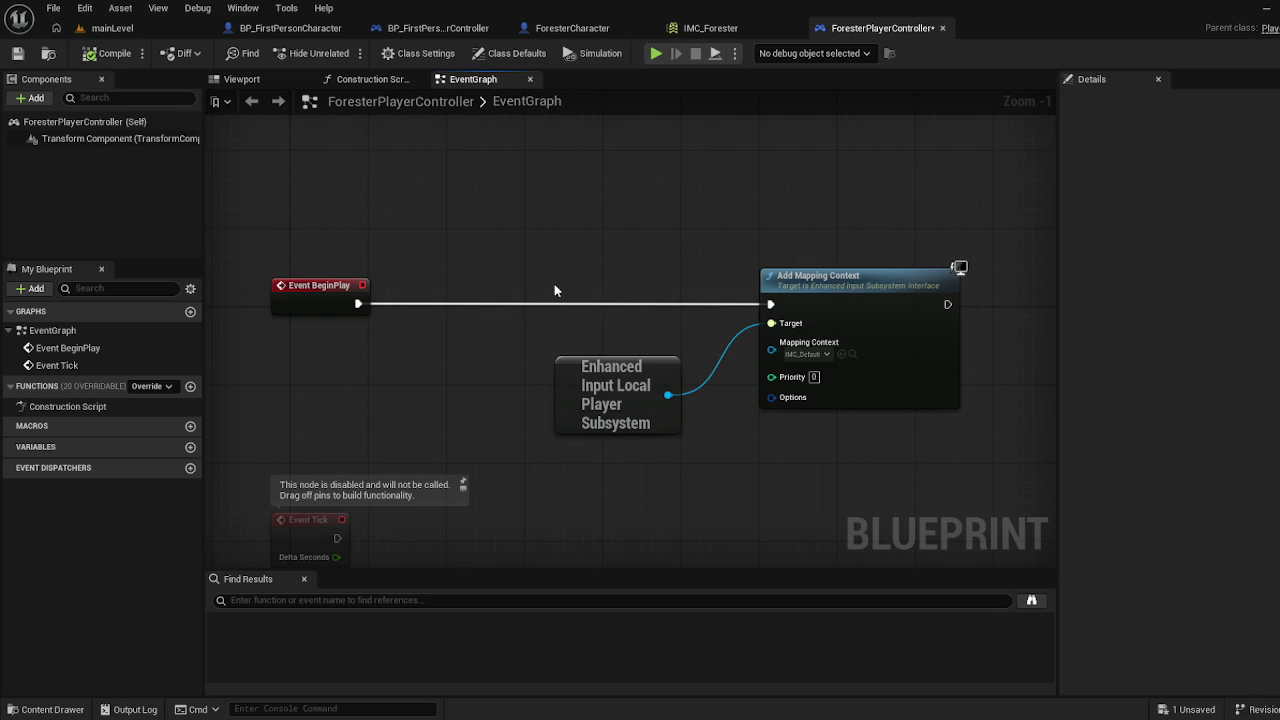
key(ctrl+s)
Compare with BP_FirstPersonPlayerController's input mapping nodes, then return to ForesterPlayerController
click(476, 37)
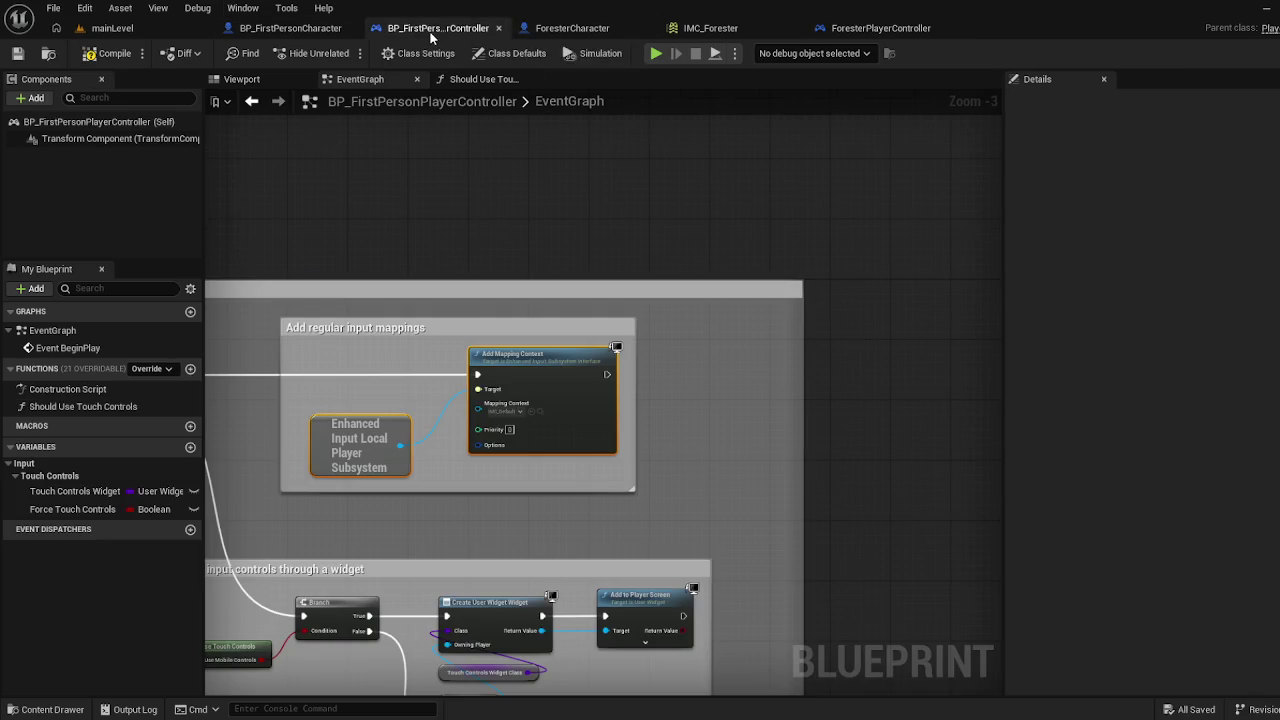
drag(508, 318, 1003, 259)
mouse_move(517, 363)
mouse_down()
mouse_move(763, 377)
mouse_move(316, 438)
mouse_move(425, 385)
mouse_up()
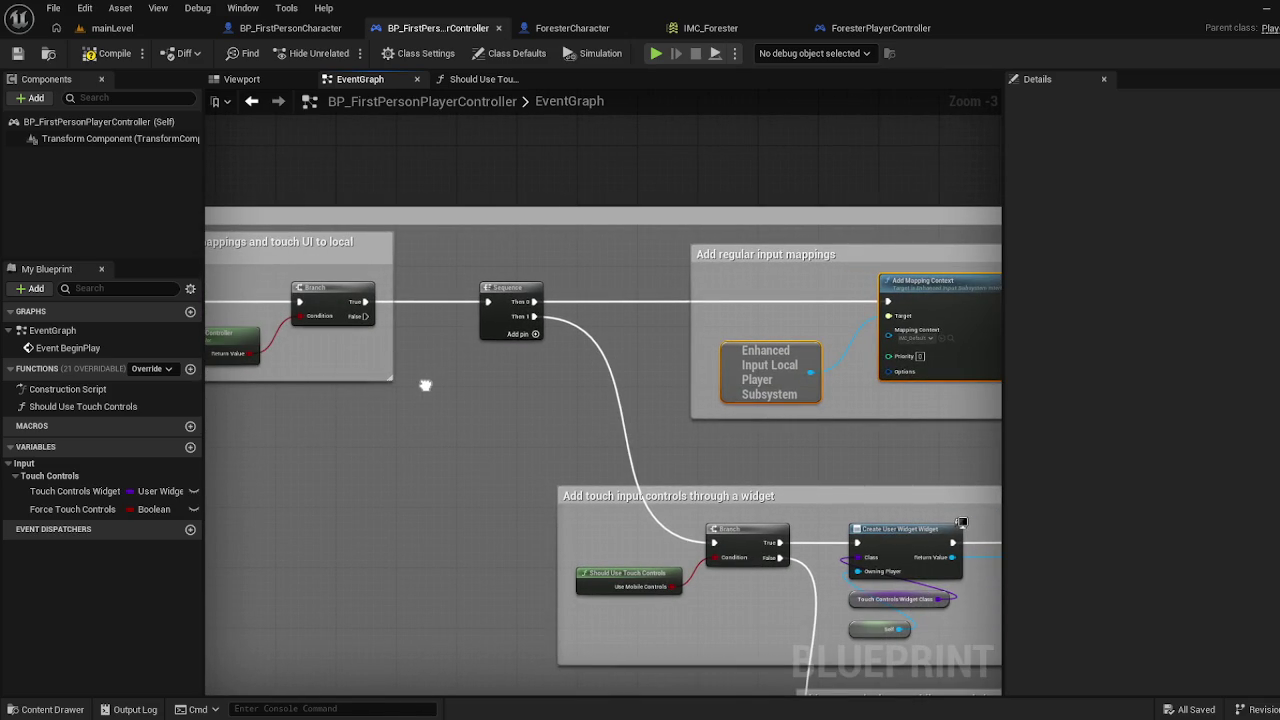
click(878, 28)
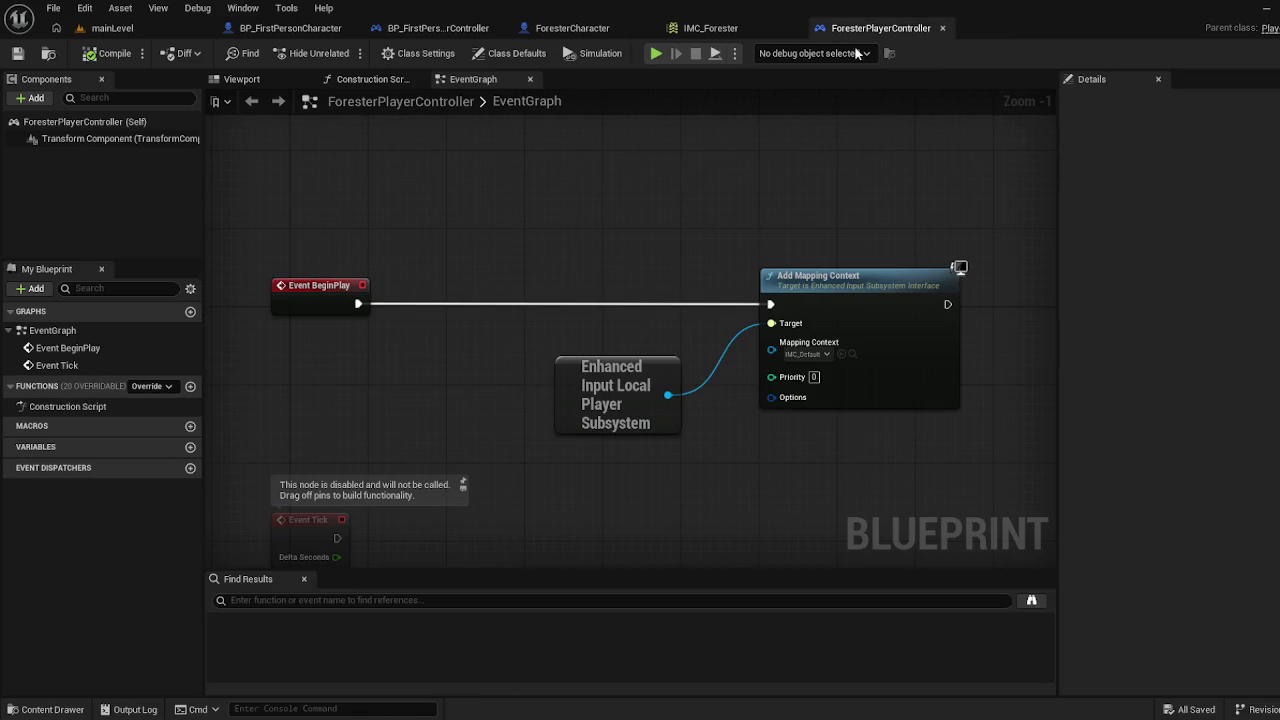
Set Add Mapping Context's mapping context to IMC_Forester, then compile and save
mouse_move(558, 314)
mouse_down()
mouse_move(618, 54)
mouse_move(524, 376)
mouse_move(552, 211)
mouse_up()
drag(338, 174, 572, 174)
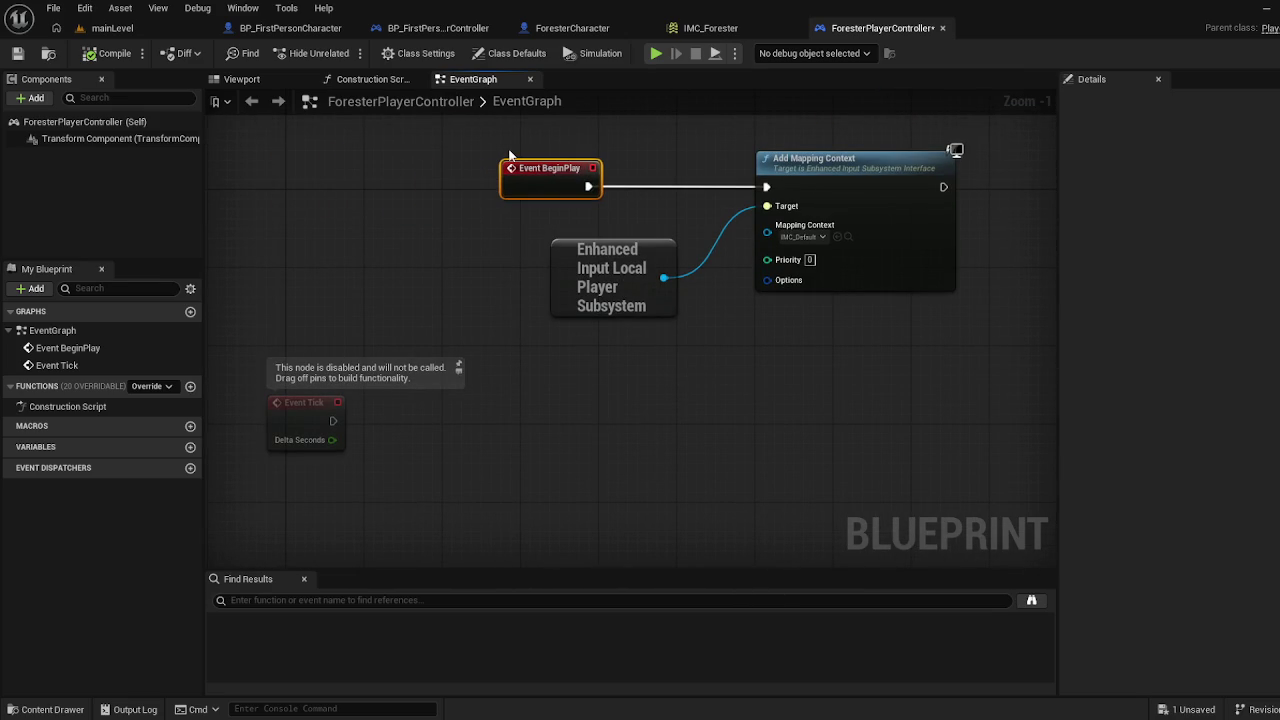
click(810, 237)
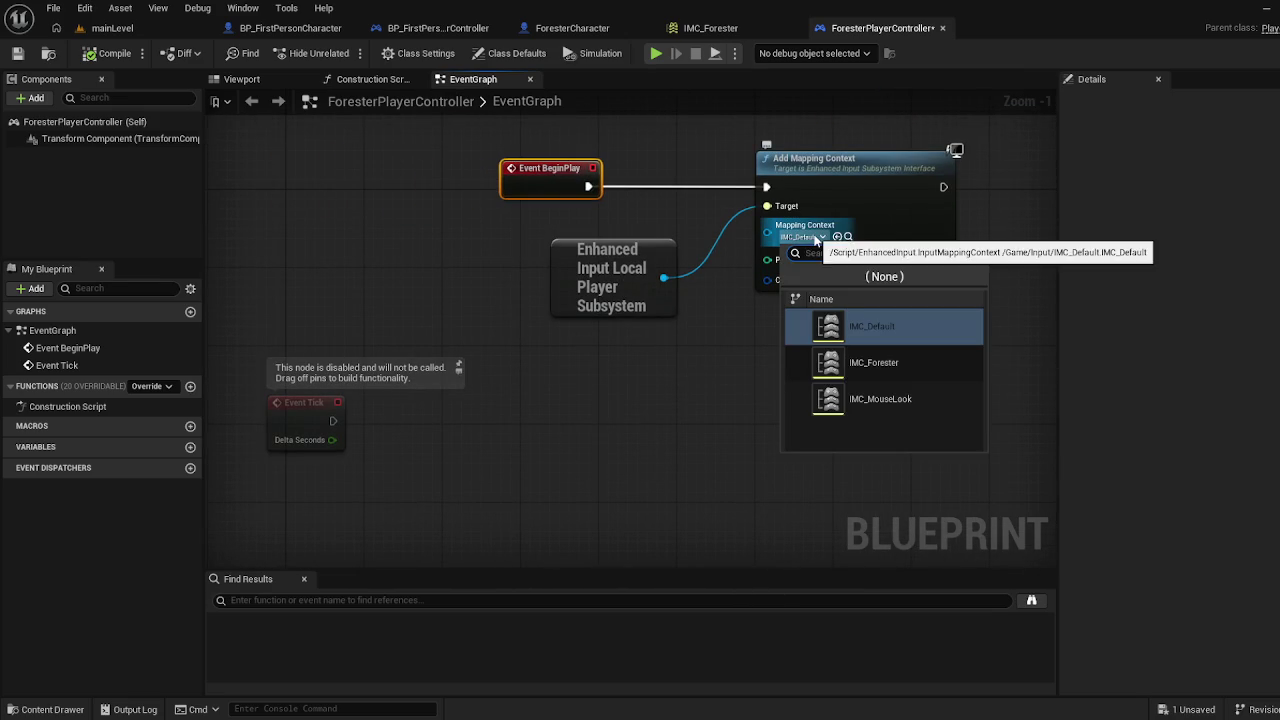
click(860, 370)
click(88, 55)
key(ctrl+s)
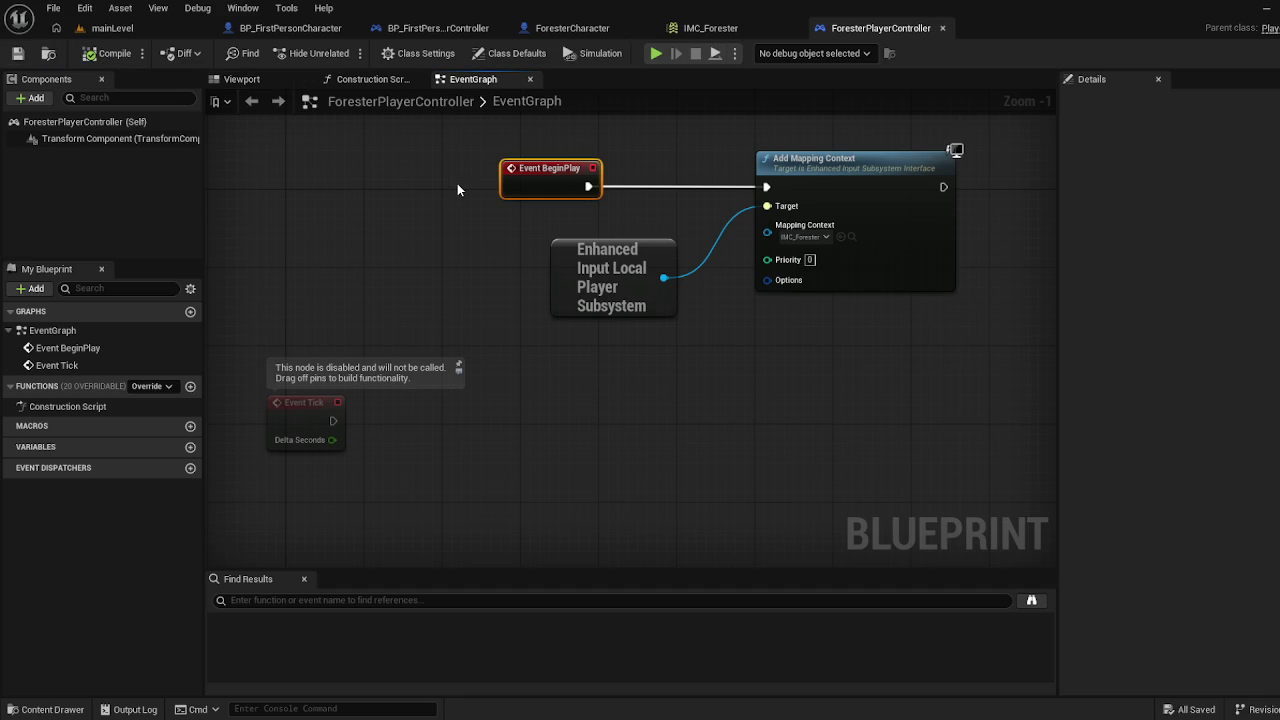
Delete the unused Event Tick node and recompile the blueprint
mouse_move(388, 292)
mouse_down()
mouse_move(585, 205)
mouse_move(457, 351)
mouse_up()
drag(371, 452, 346, 189)
mouse_move(486, 341)
mouse_down()
mouse_move(378, 296)
mouse_move(469, 393)
mouse_up()
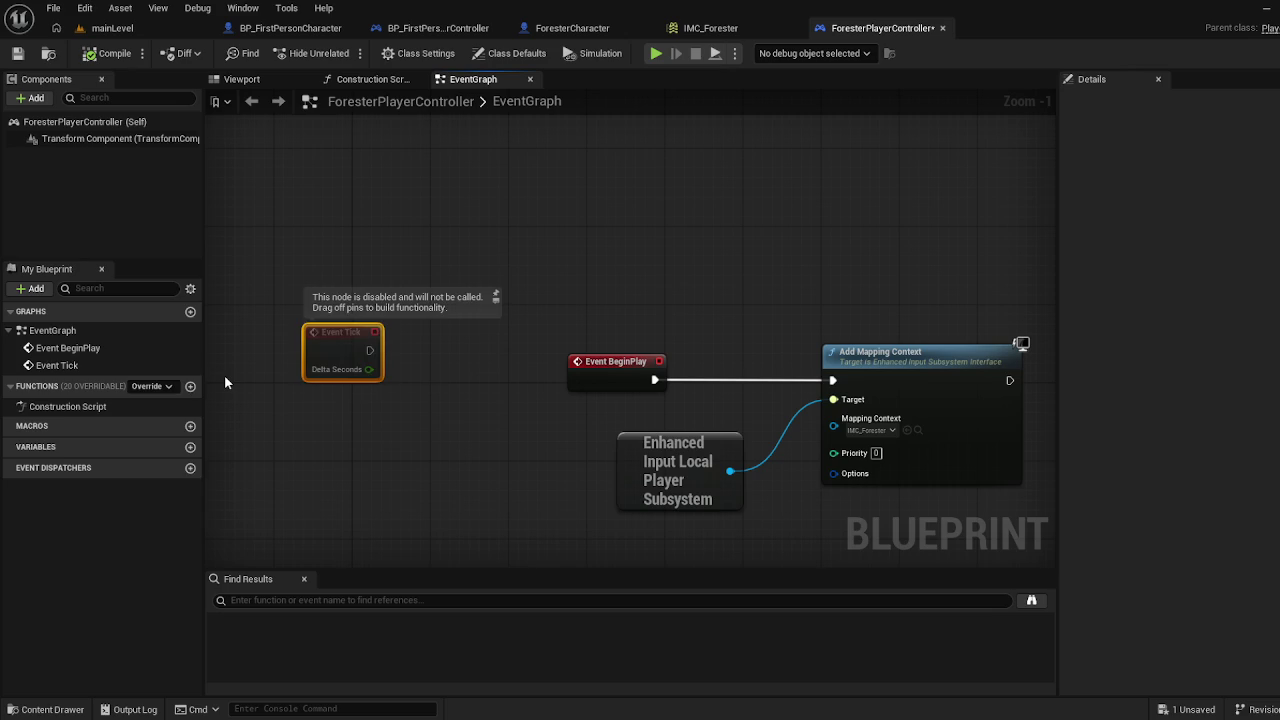
key(Delete)
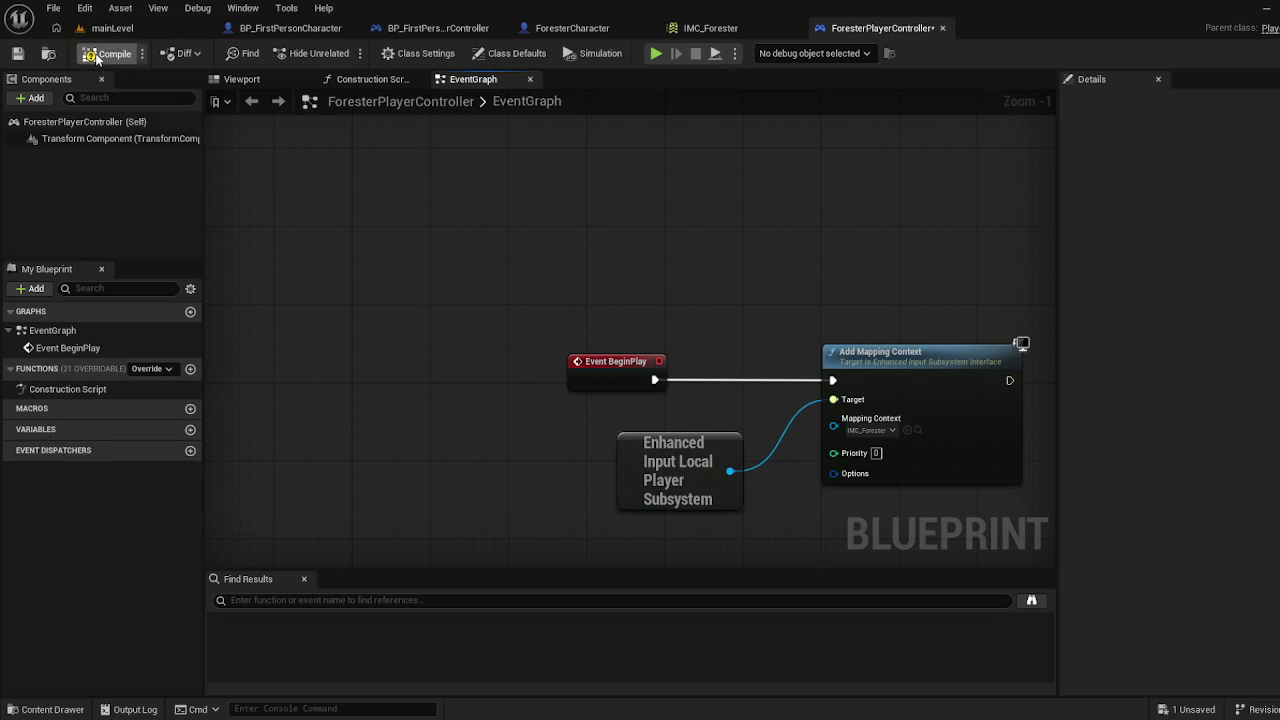
click(17, 53)
click(144, 28)
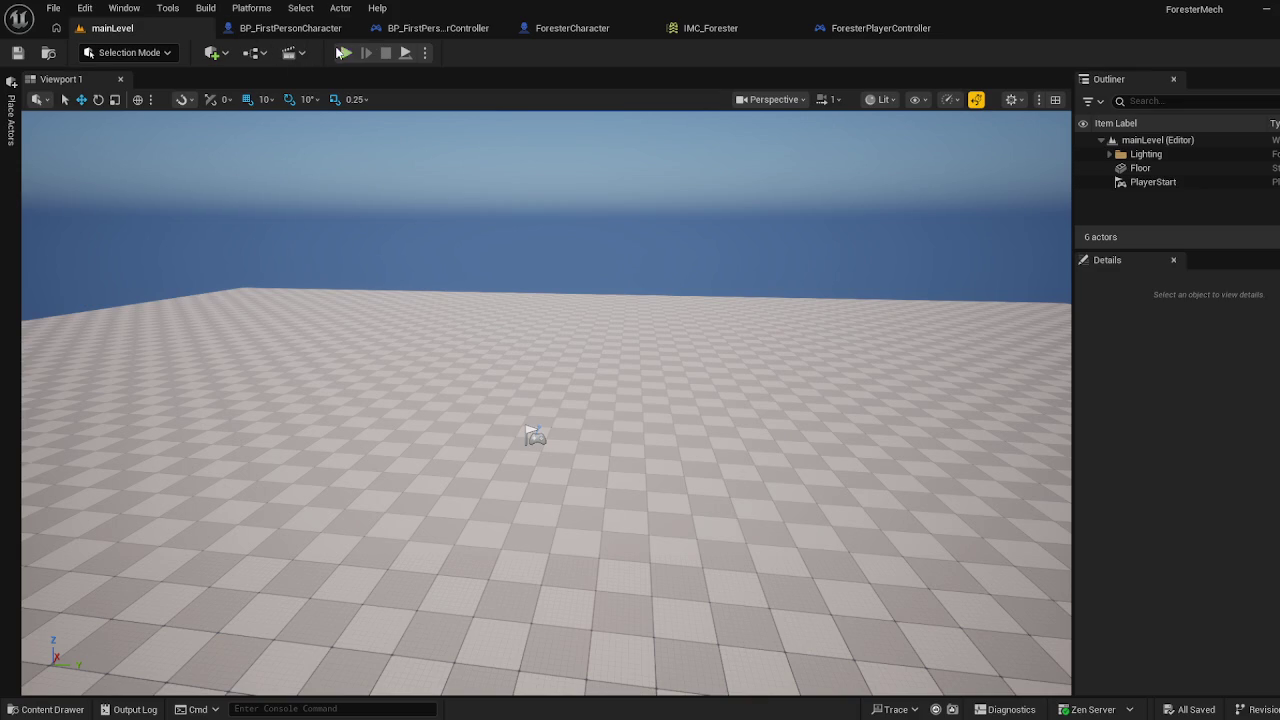
Run a quick Alt+P play test of mainLevel, then widen the Outliner and Details panels
key(alt+p)
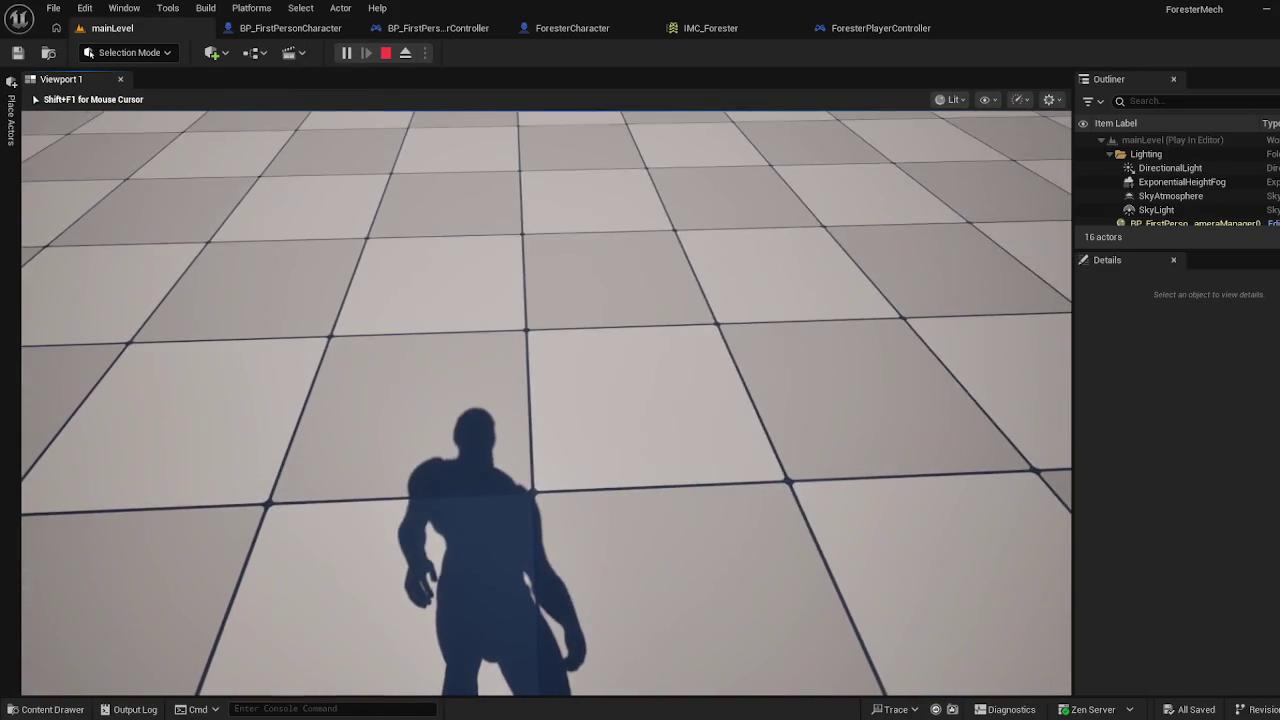
key(Escape)
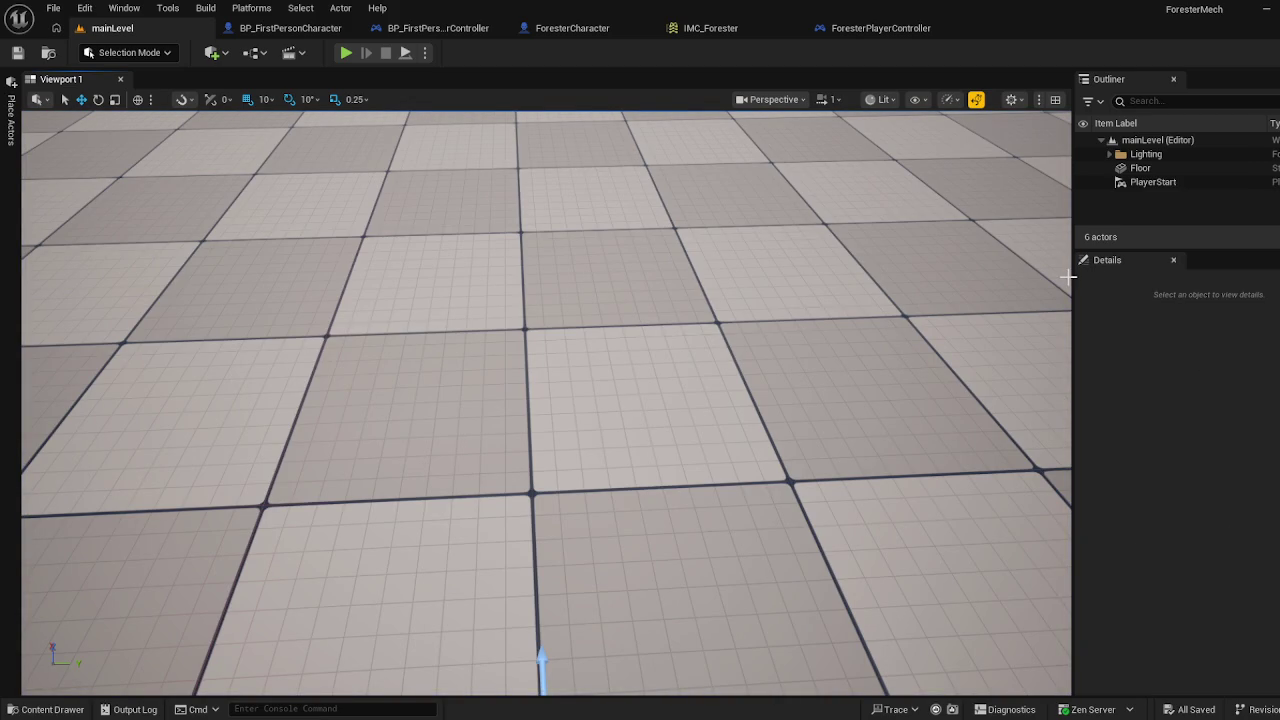
drag(1070, 276, 912, 273)
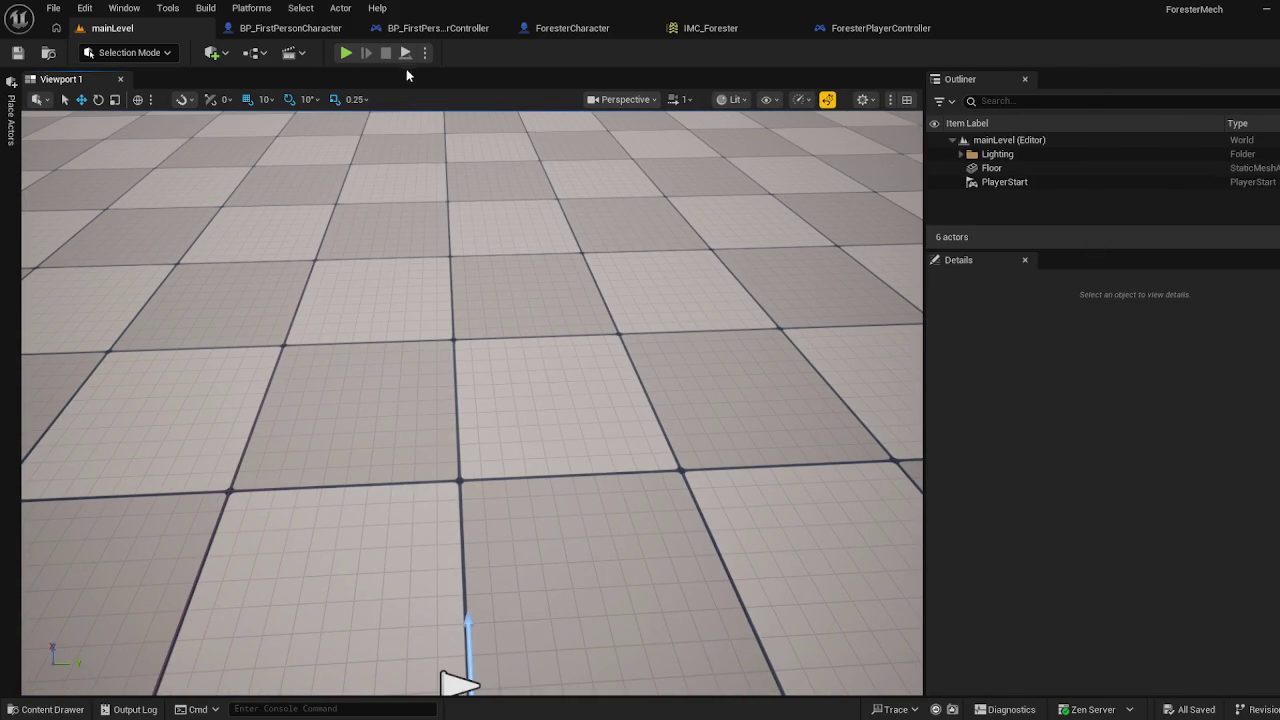
click(119, 10)
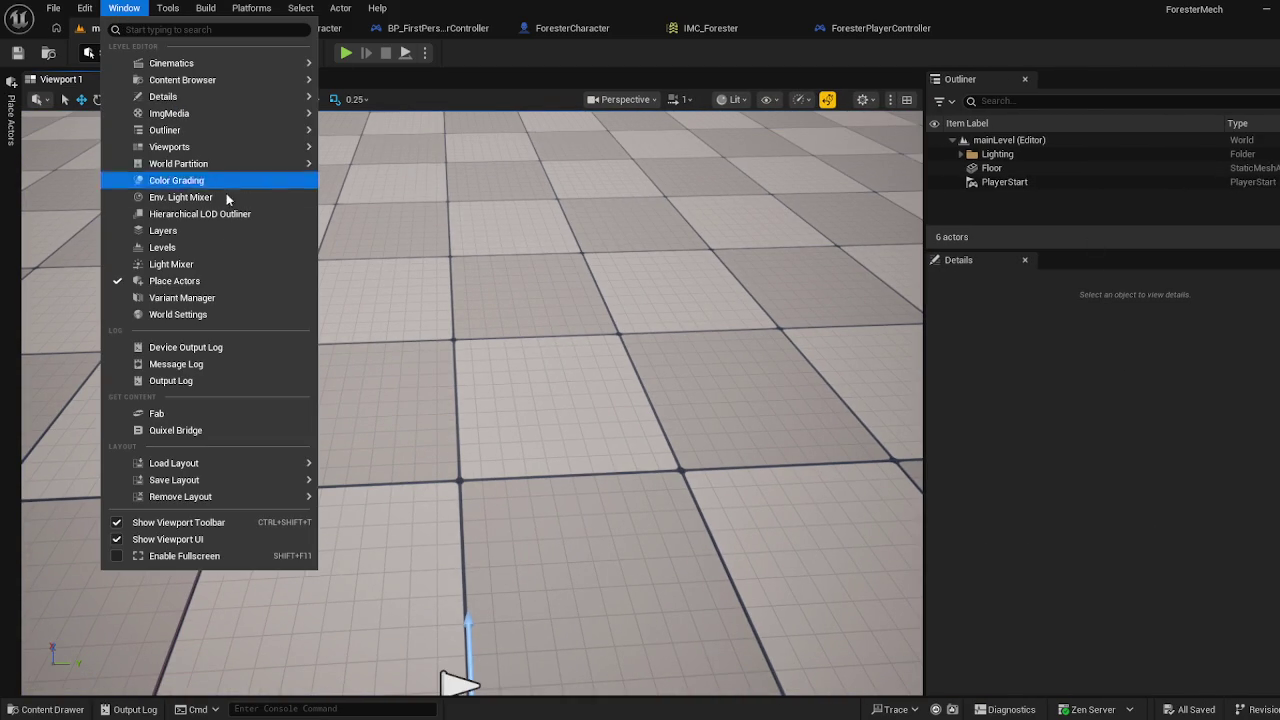
Set the level's GameMode Override to ForesterGameMode in World Settings and save the level
click(224, 312)
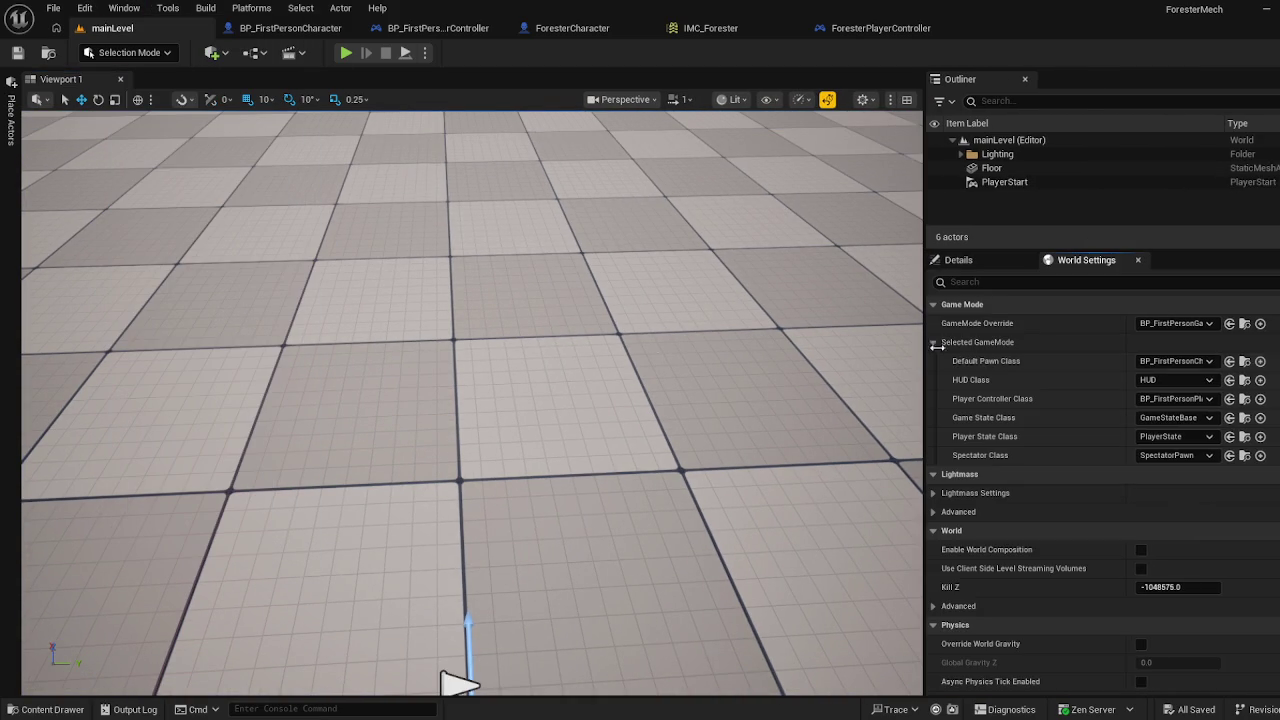
click(1205, 325)
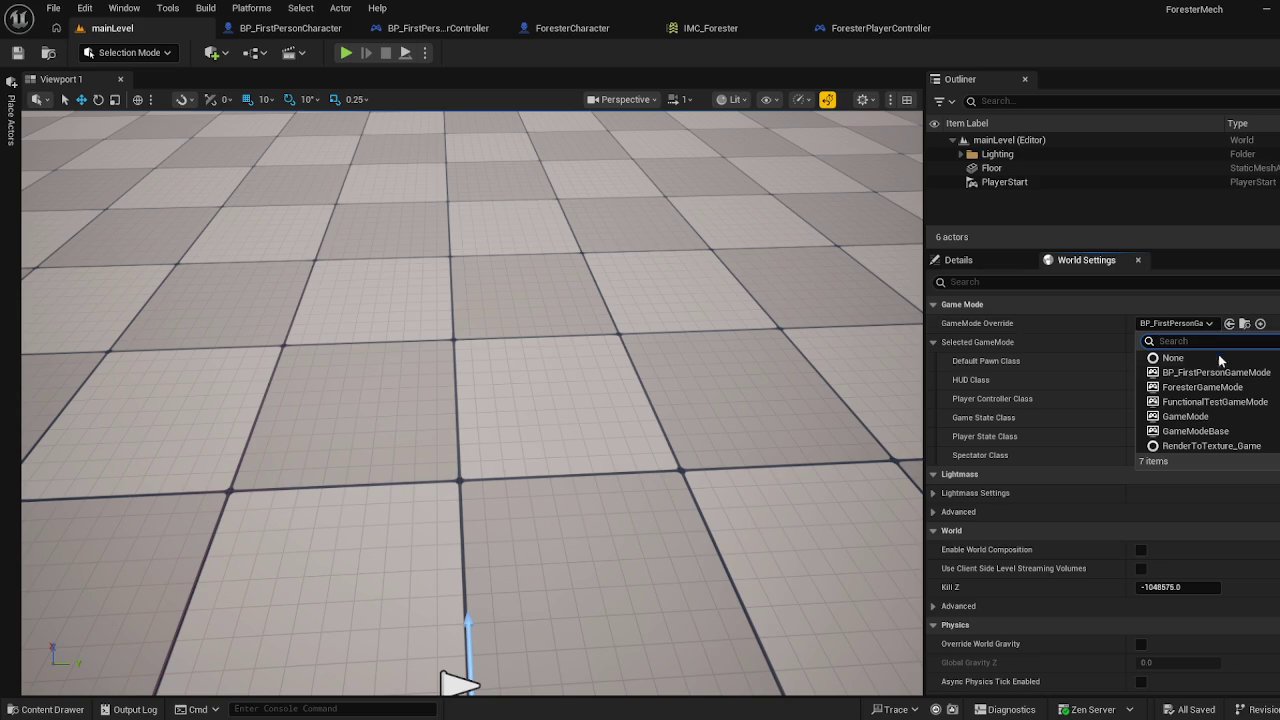
click(1203, 387)
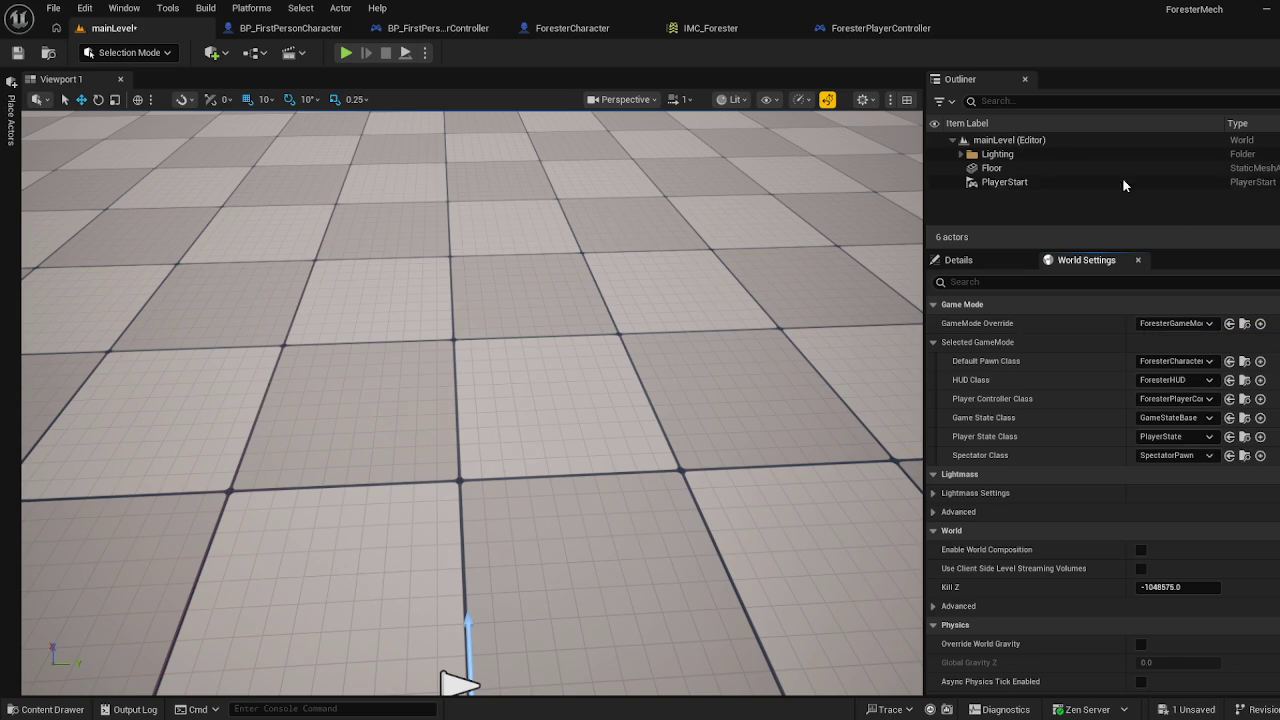
click(18, 54)
Test-play the level, stop it, and return to the ForesterPlayerController graph
click(345, 53)
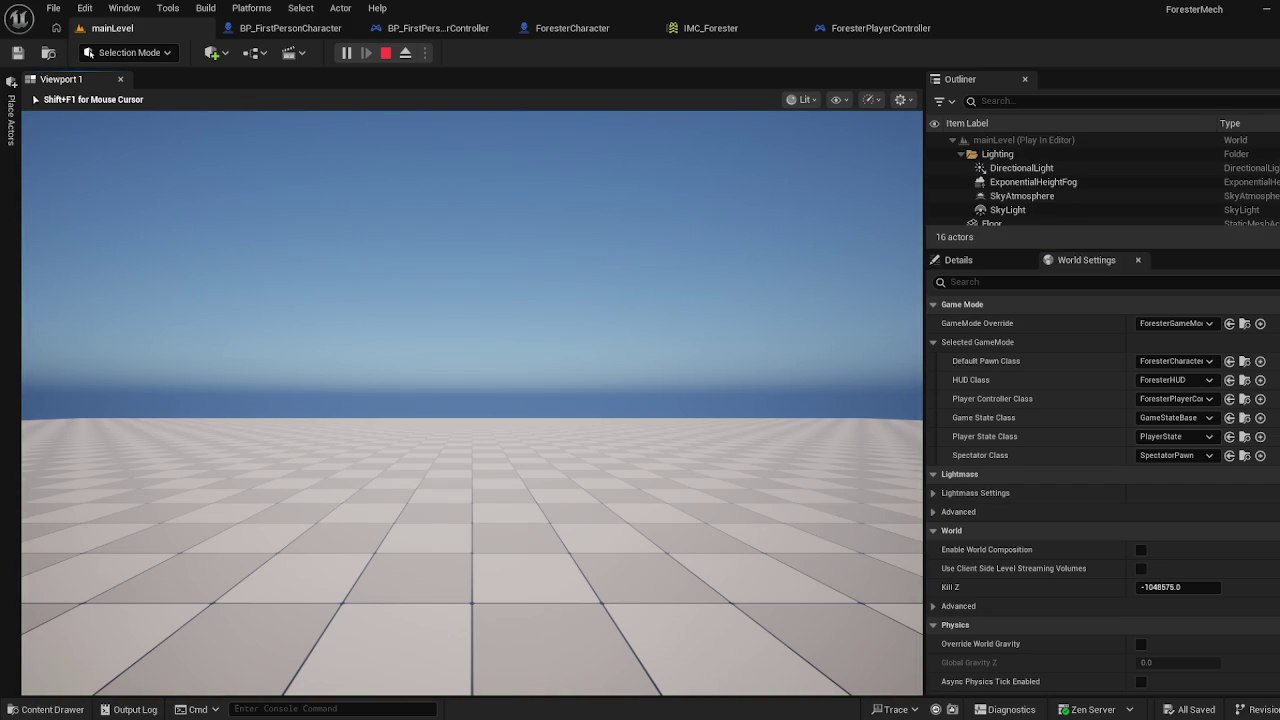
key(Escape)
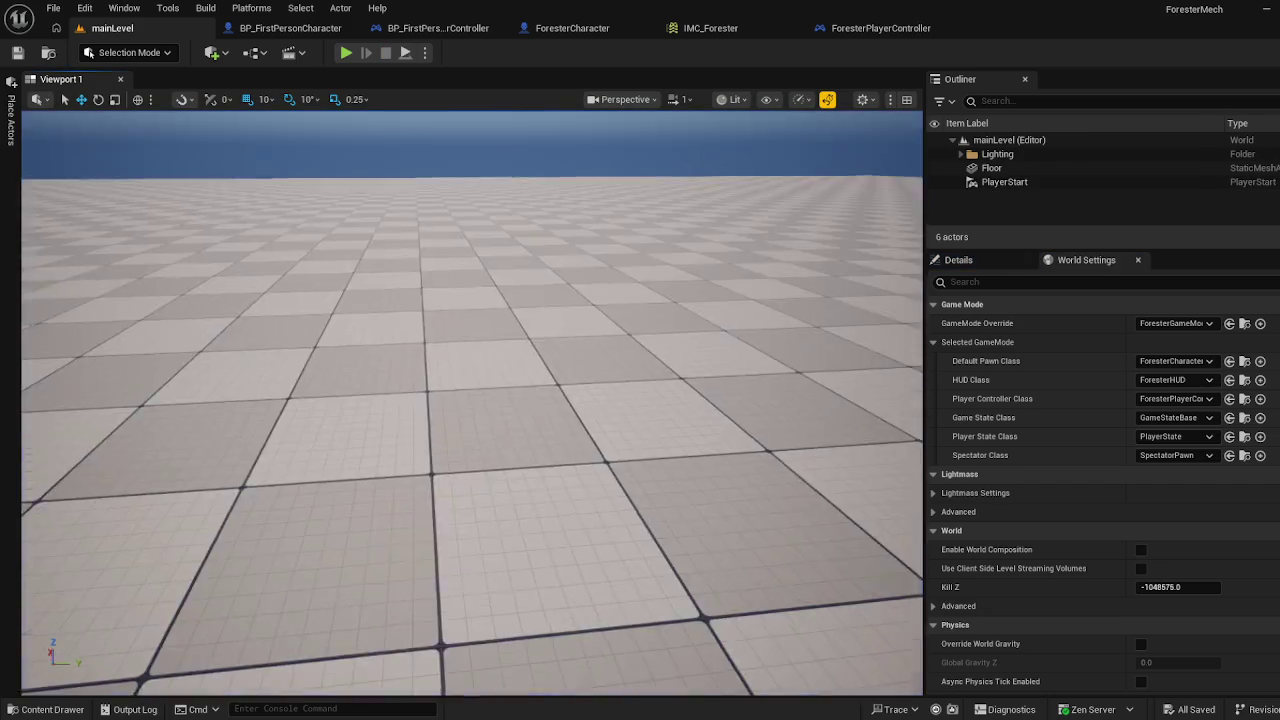
click(874, 28)
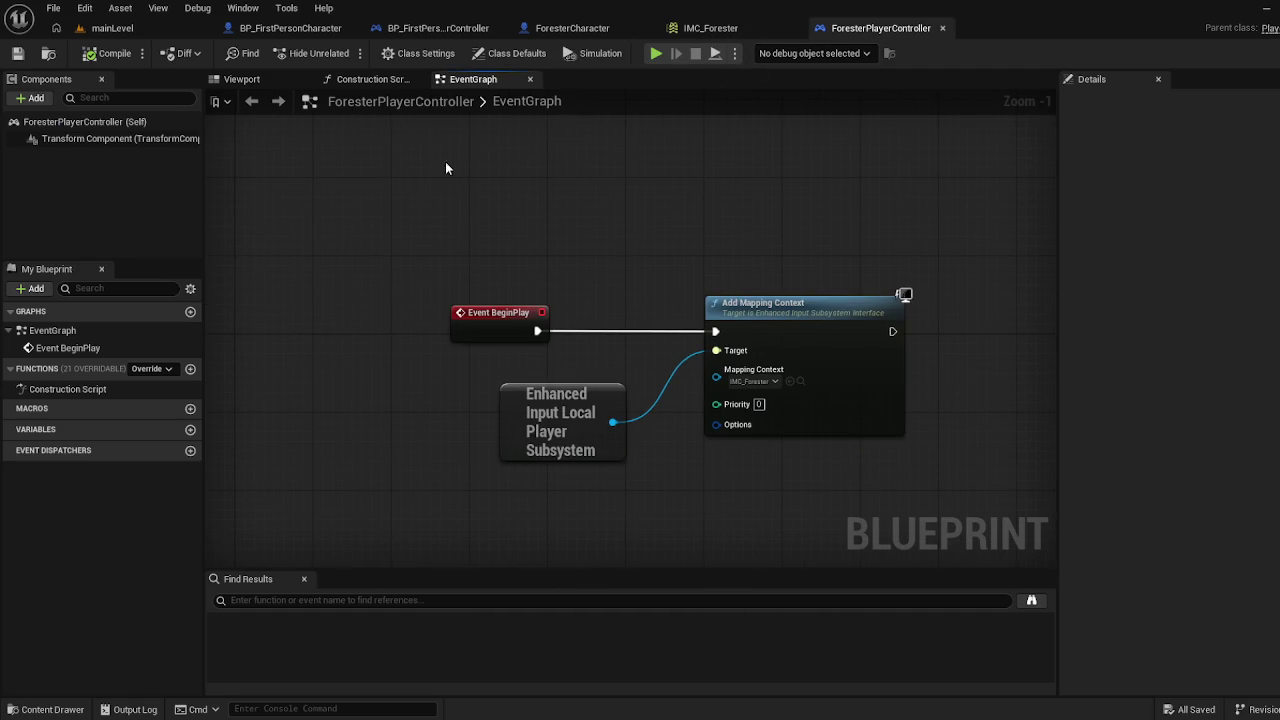
Add an IA_ForesterLook input event node, position it, and expand it to show all pins
mouse_move(355, 271)
mouse_down()
mouse_move(369, 257)
mouse_move(372, 108)
mouse_up()
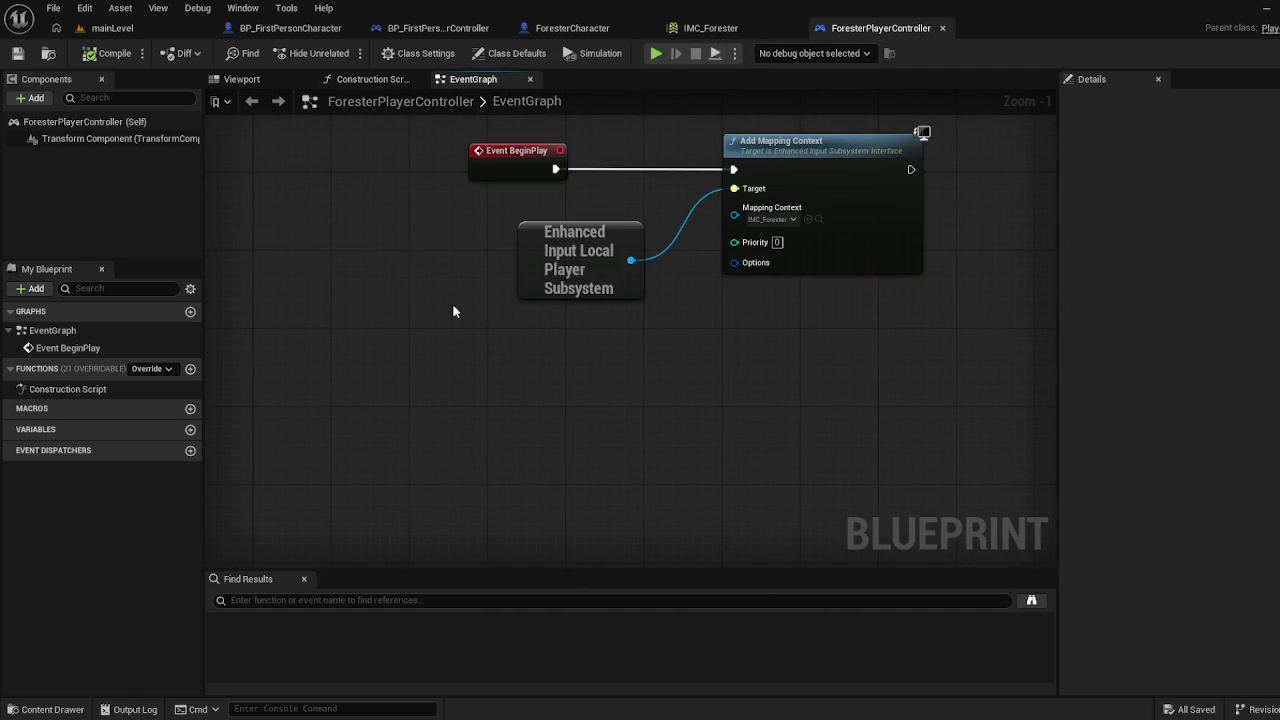
right_click(530, 398)
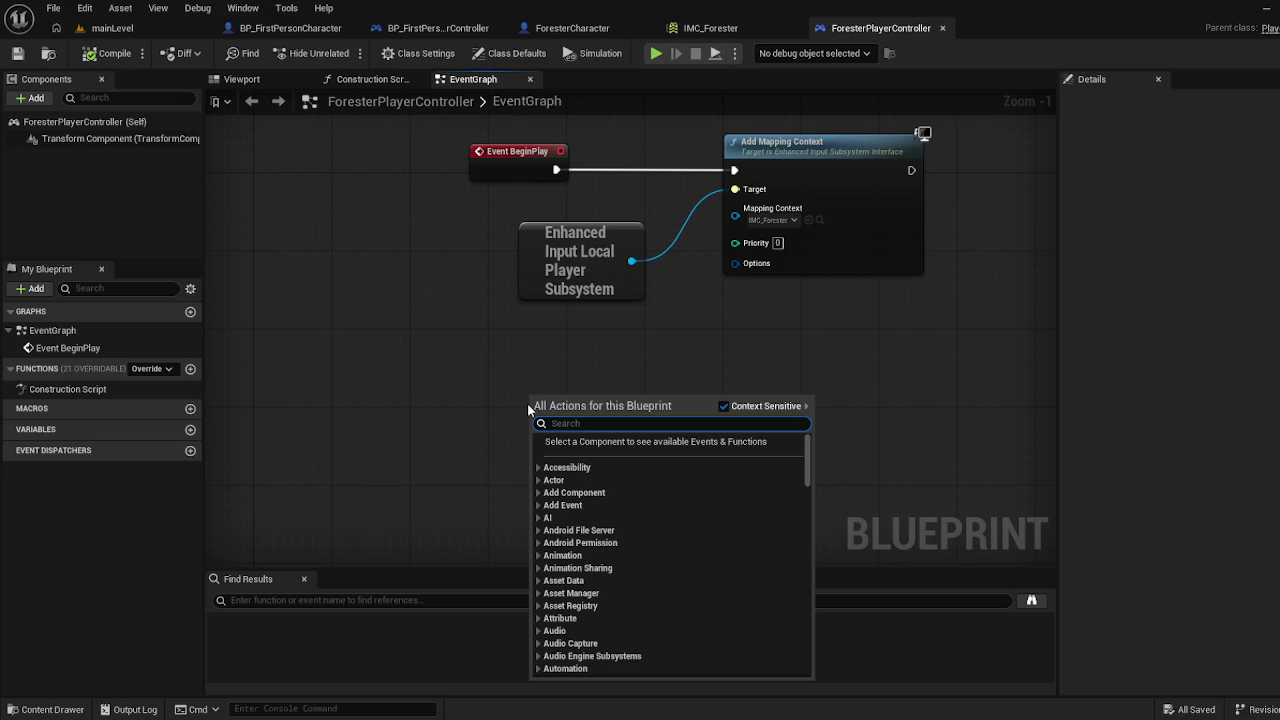
text(a)
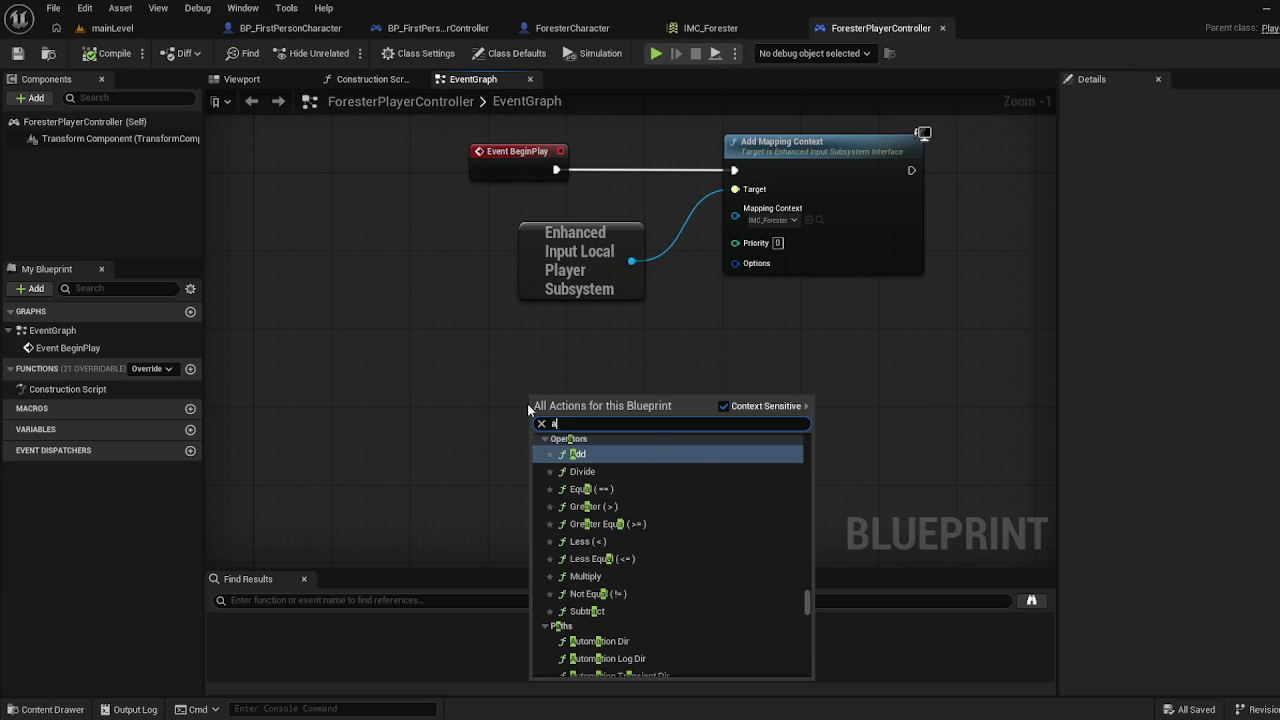
text(ia_)
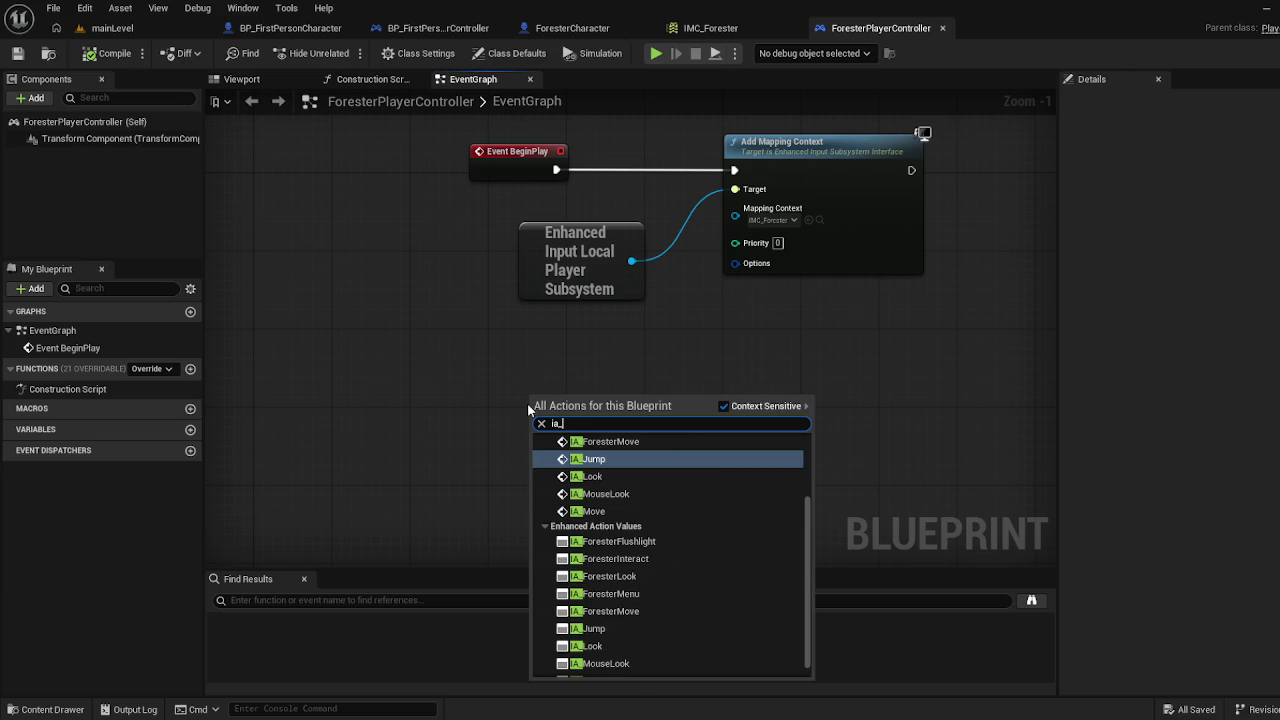
text(fore)
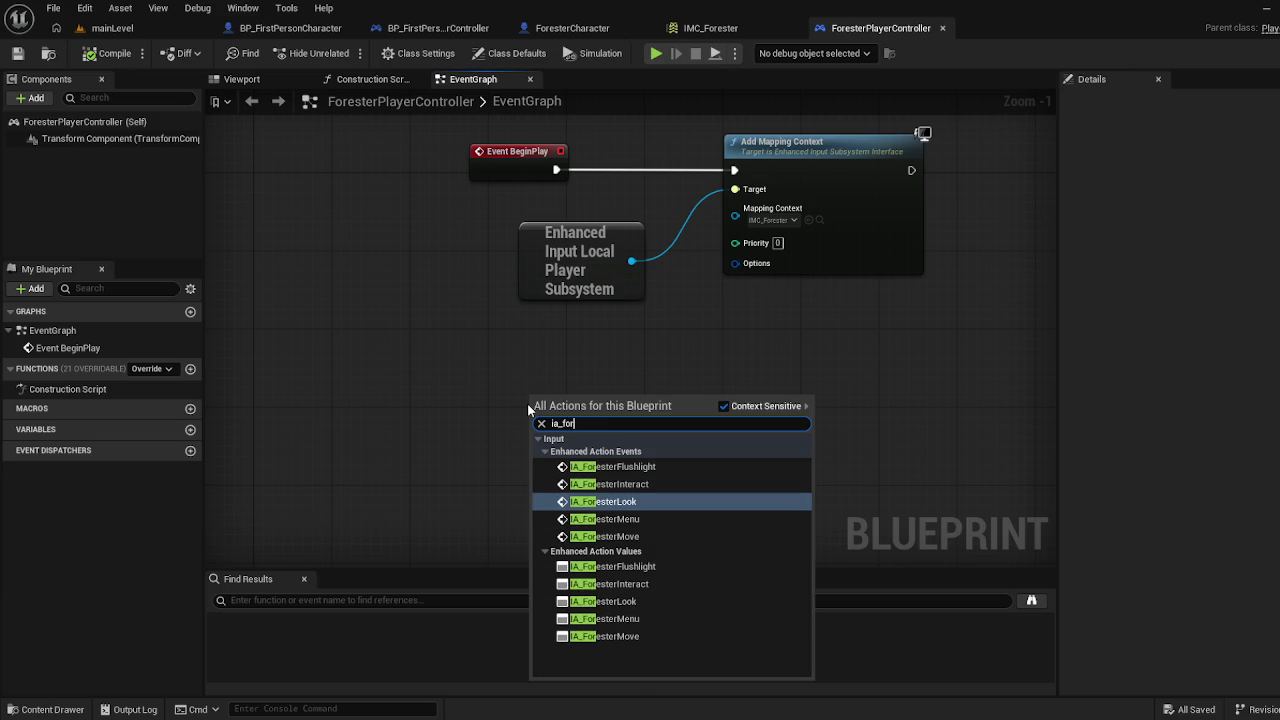
click(610, 501)
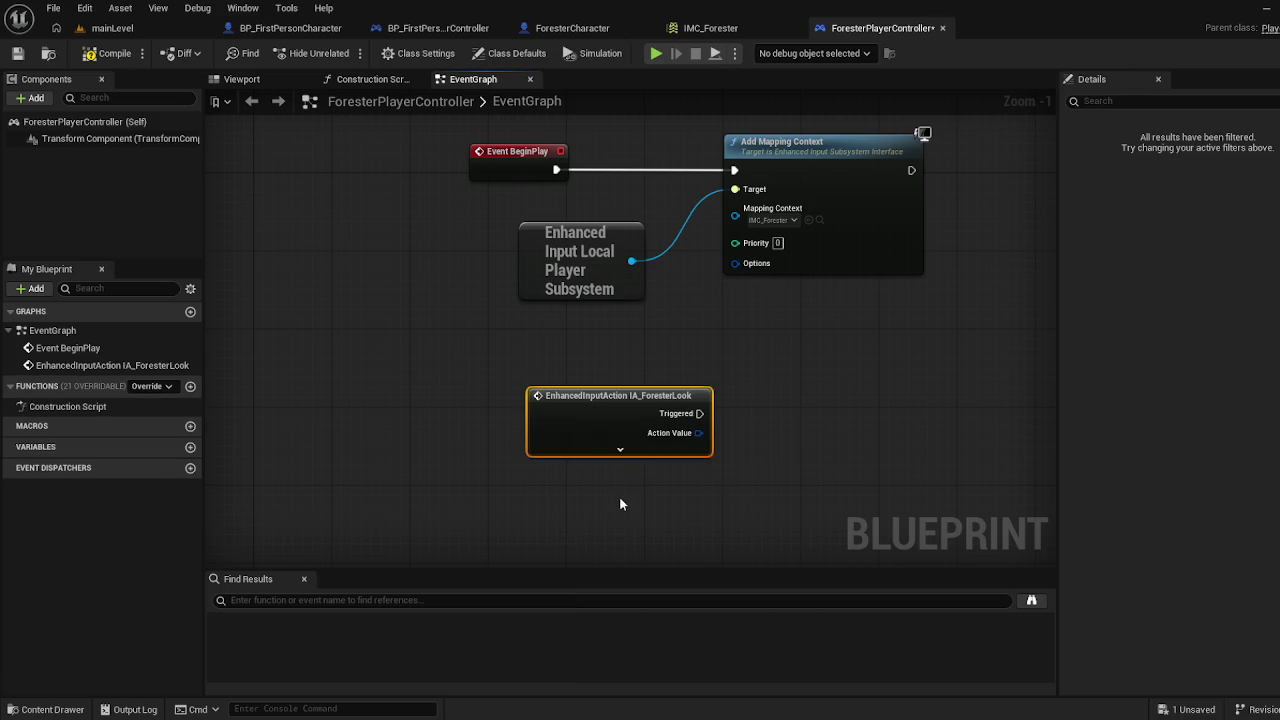
mouse_move(619, 400)
mouse_down()
mouse_move(492, 390)
mouse_move(446, 330)
mouse_up()
click(493, 439)
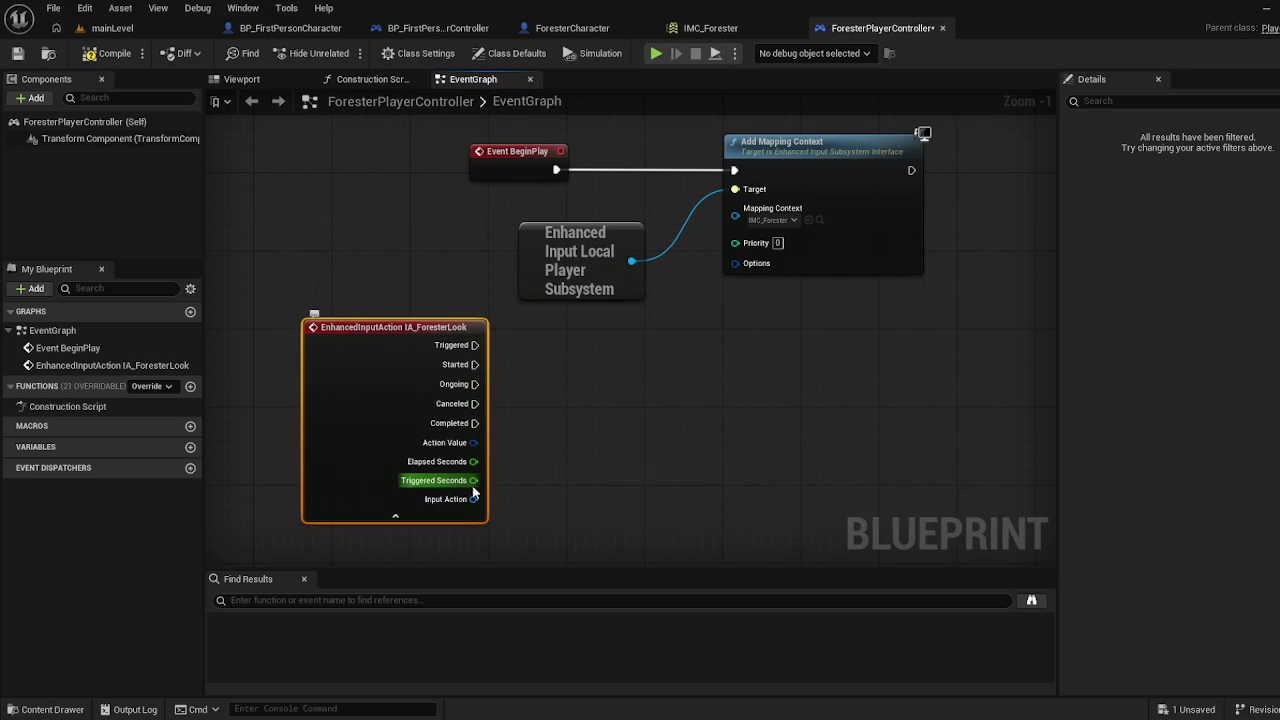
Split the event's Action Value pin into X and Y with Split Struct Pin
scroll(455, 478, down, 1)
scroll(455, 478, up, 2)
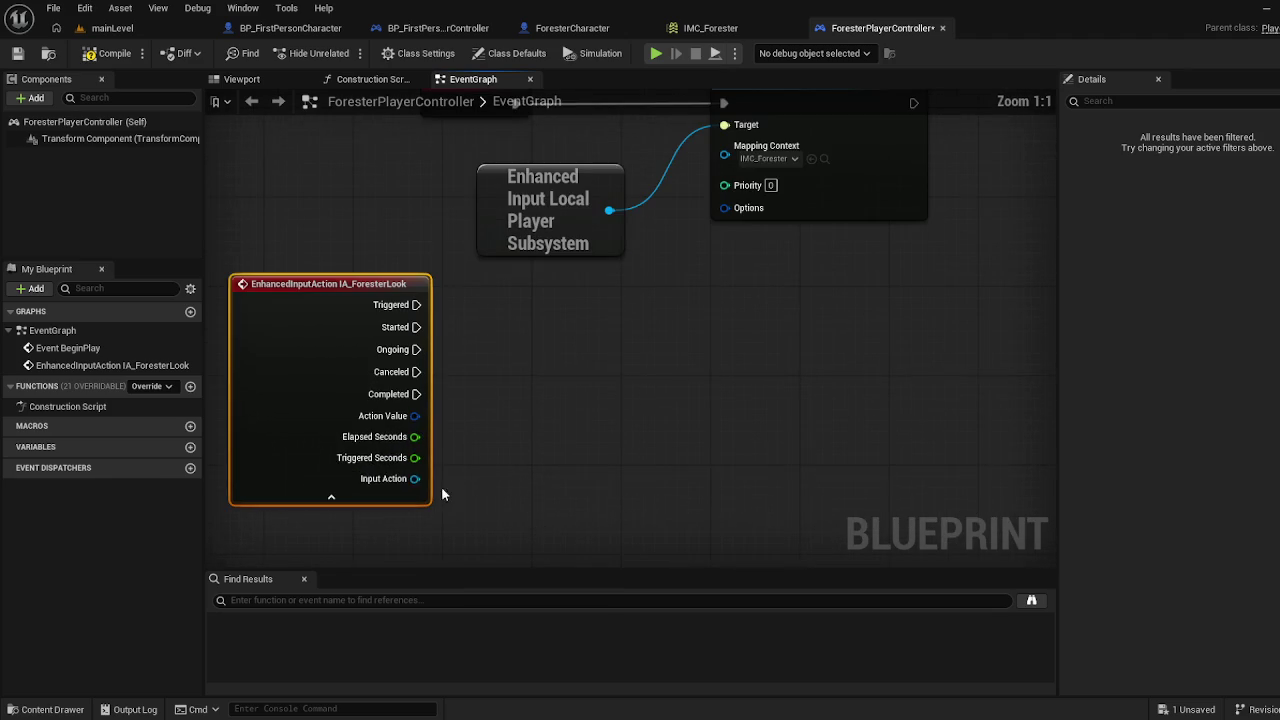
right_click(414, 438)
right_click(401, 441)
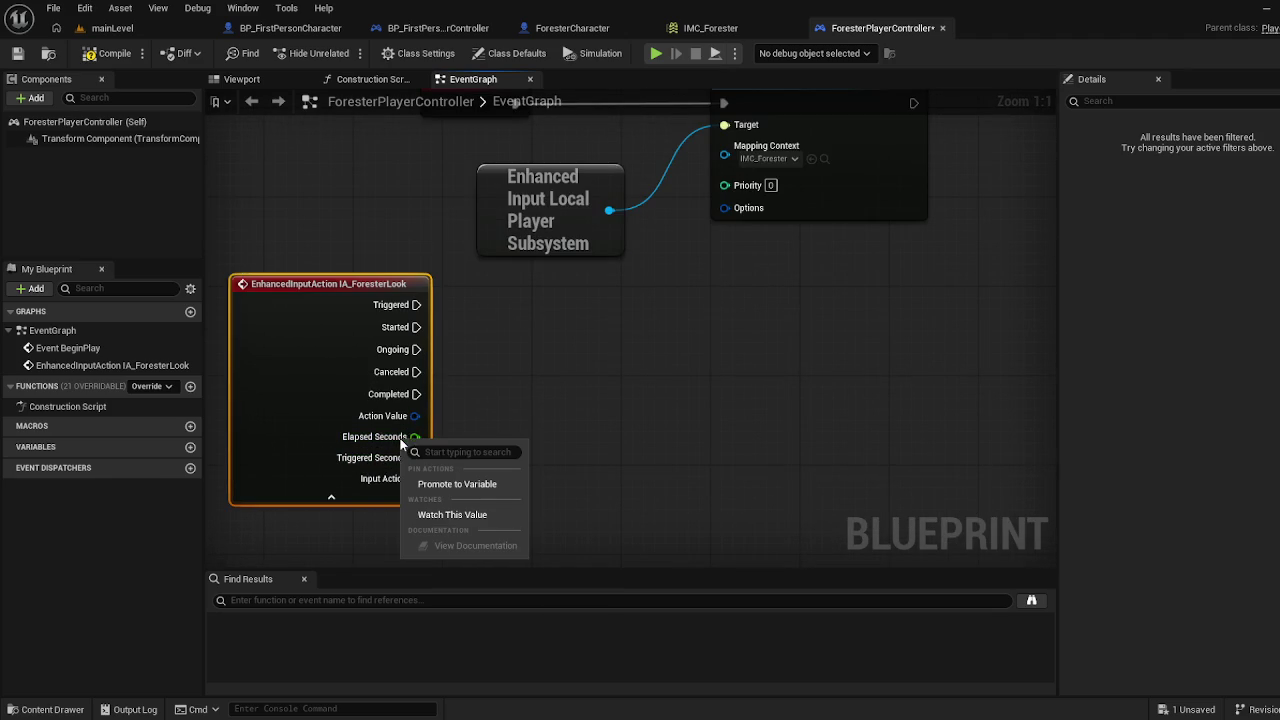
right_click(405, 462)
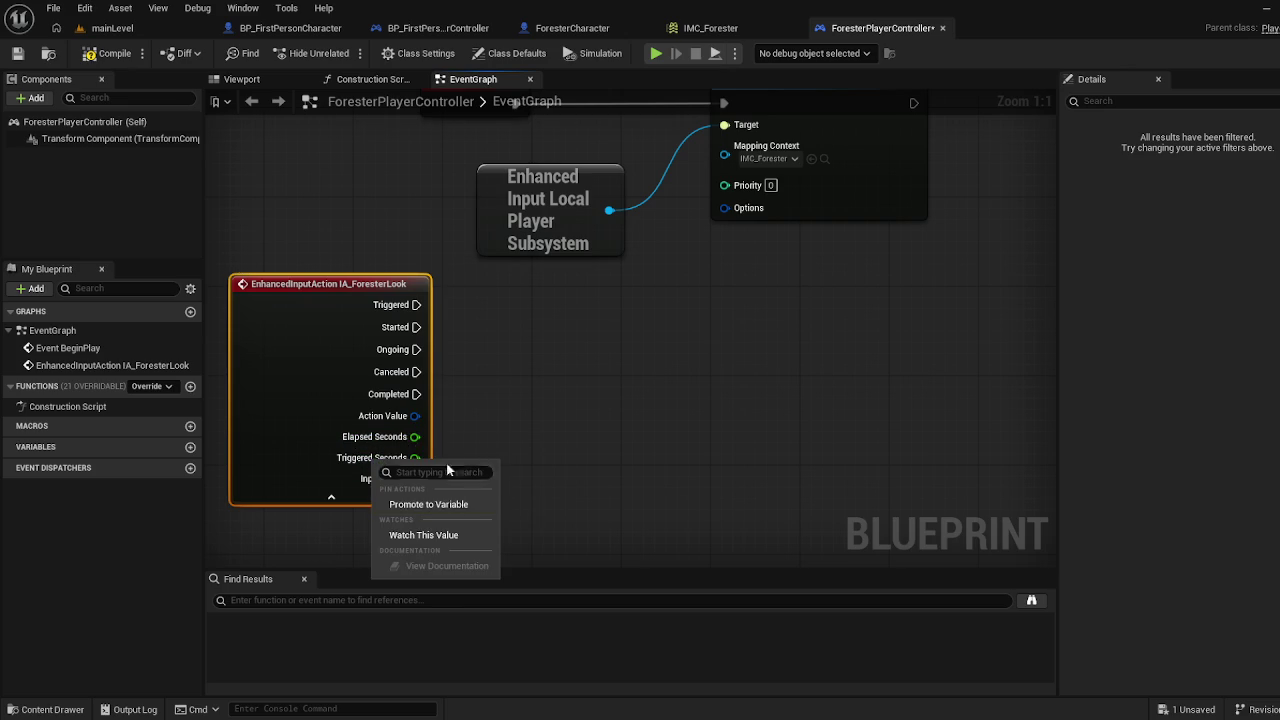
click(508, 422)
click(508, 422)
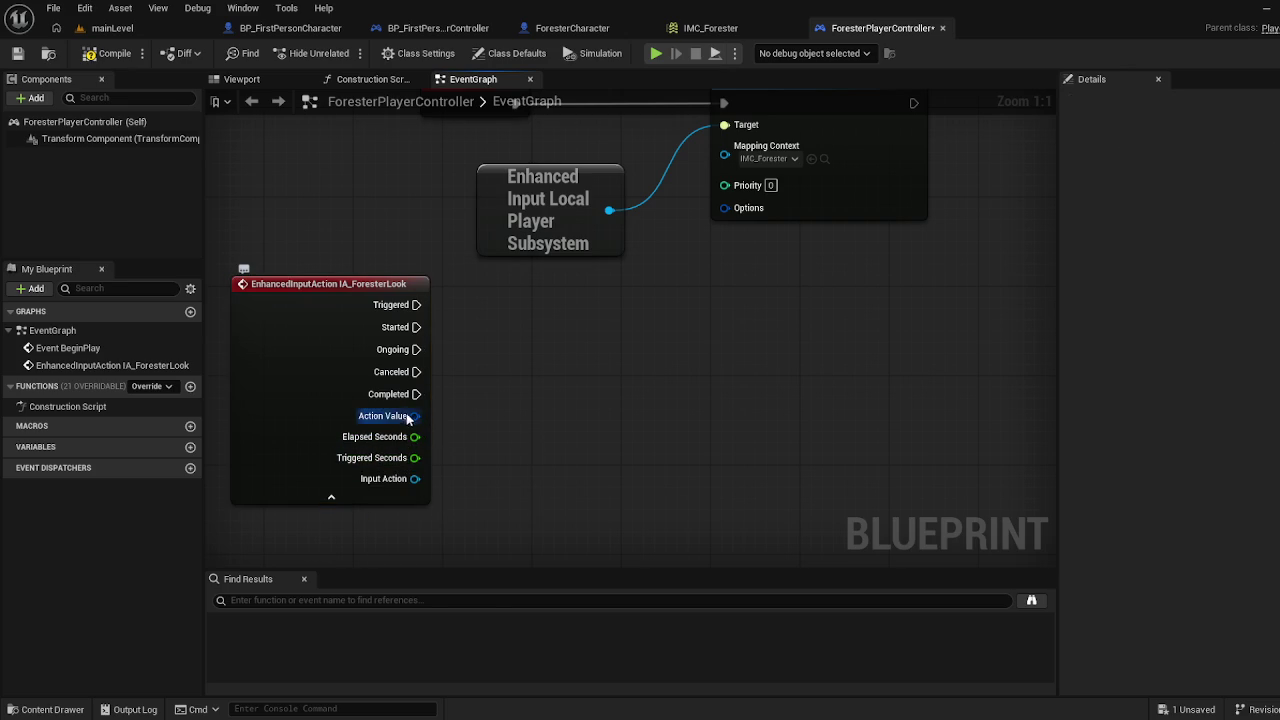
right_click(414, 416)
click(461, 476)
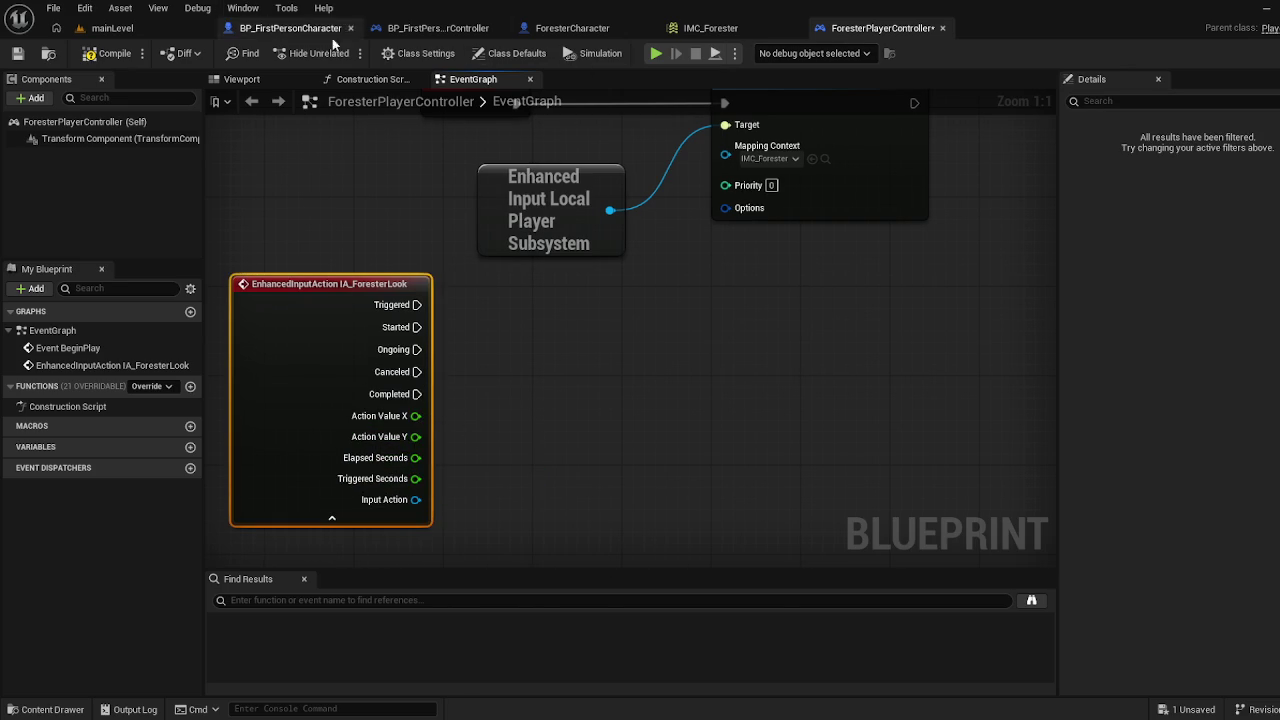
Open the Aim function in the BP_FirstPersonCharacter blueprint
click(298, 34)
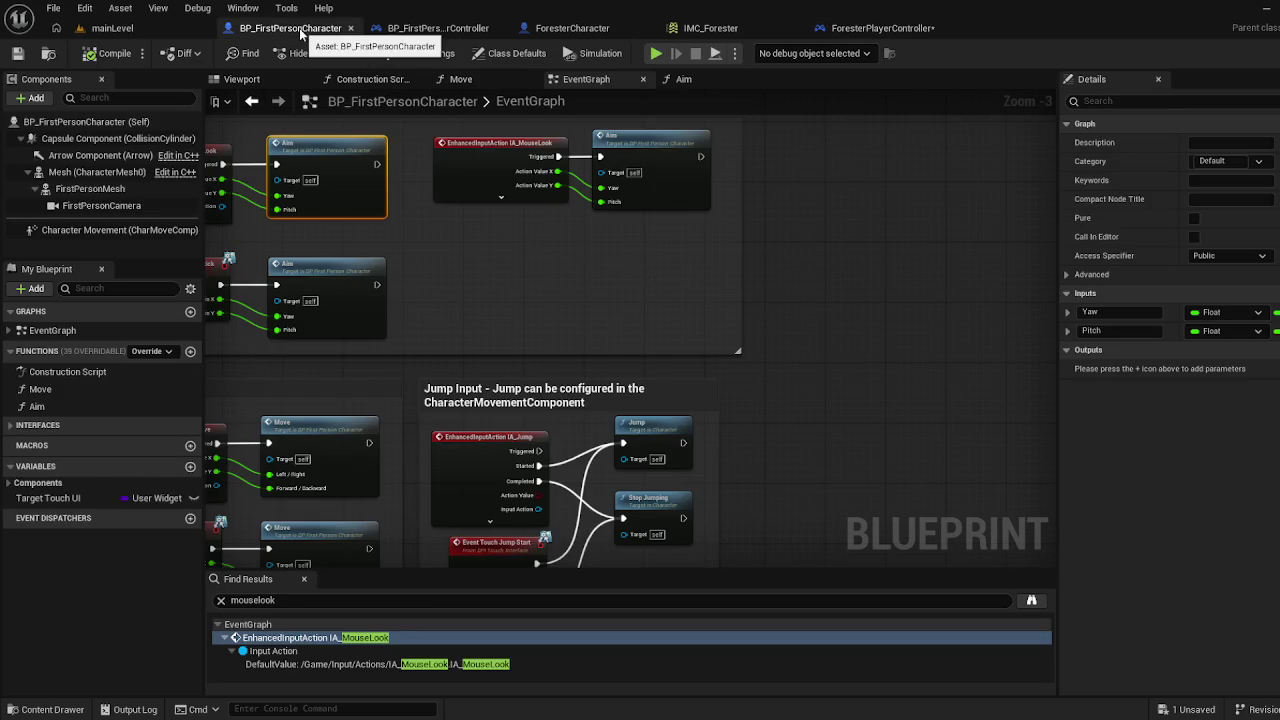
scroll(826, 371, down, 3)
scroll(741, 300, up, 2)
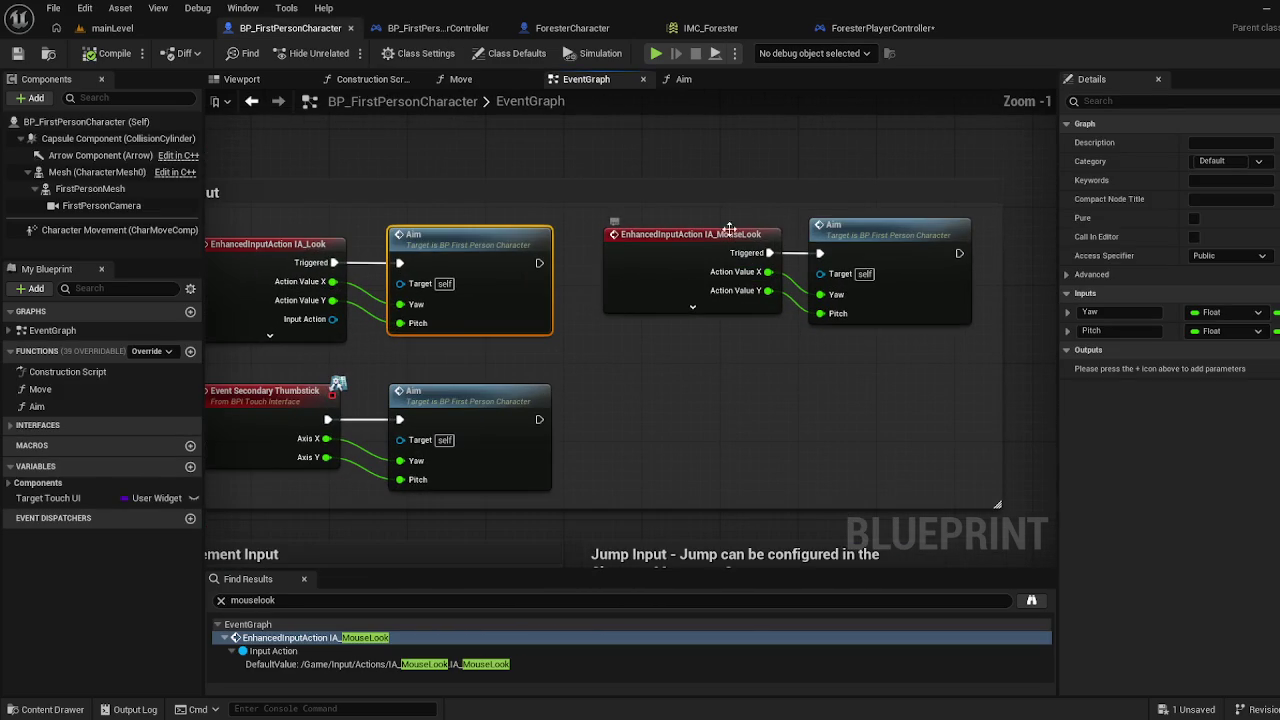
double_click(856, 235)
Select and copy the Add Controller Yaw and Pitch Input nodes for ForesterPlayerController
click(538, 295)
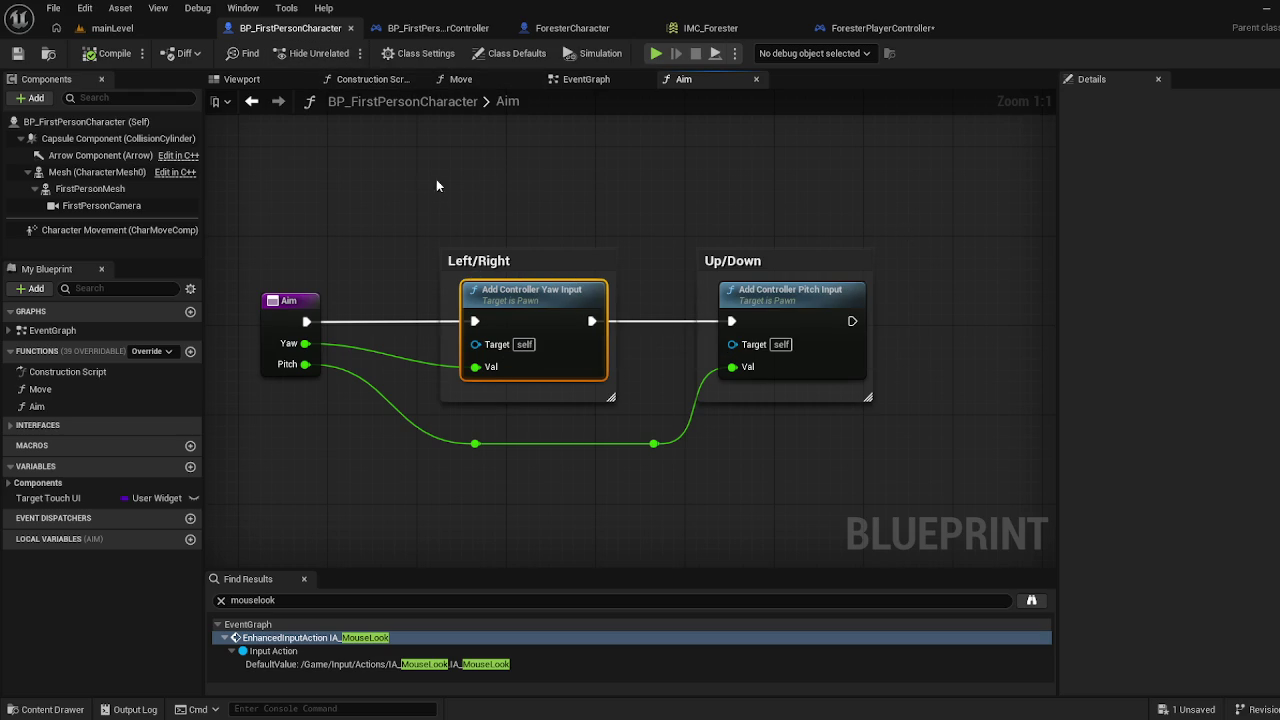
click(599, 81)
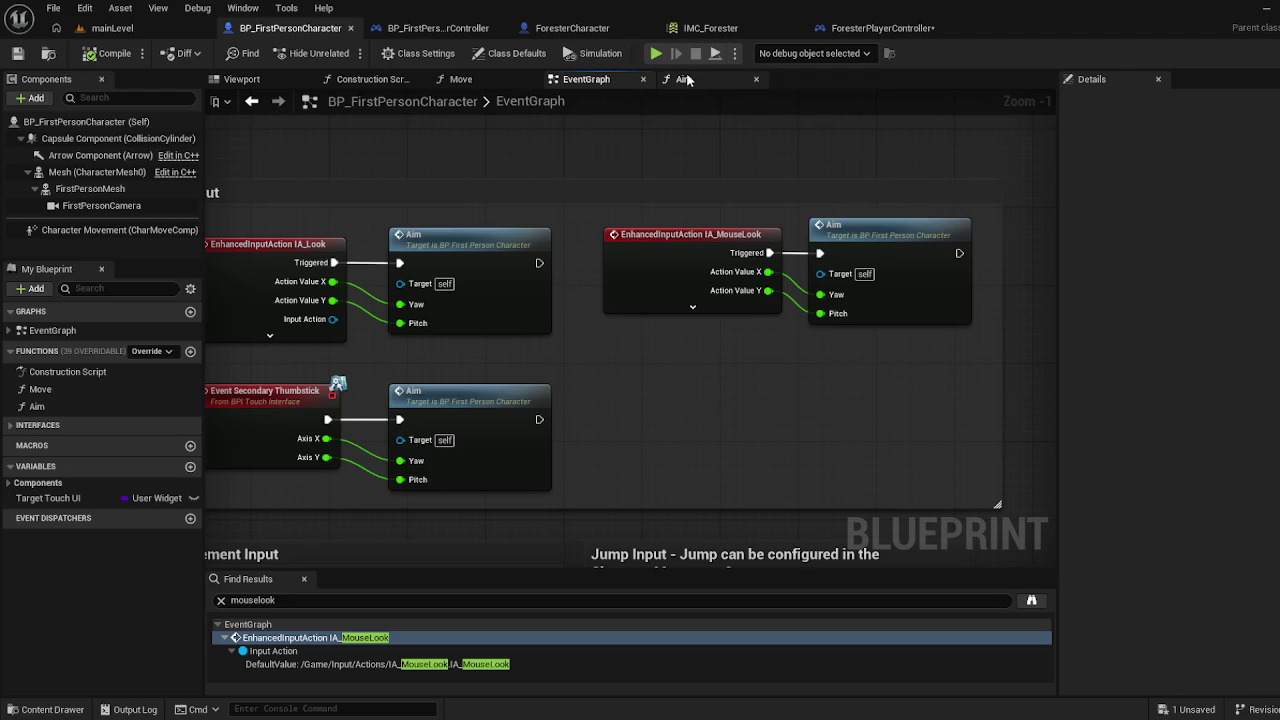
click(687, 80)
click(940, 303)
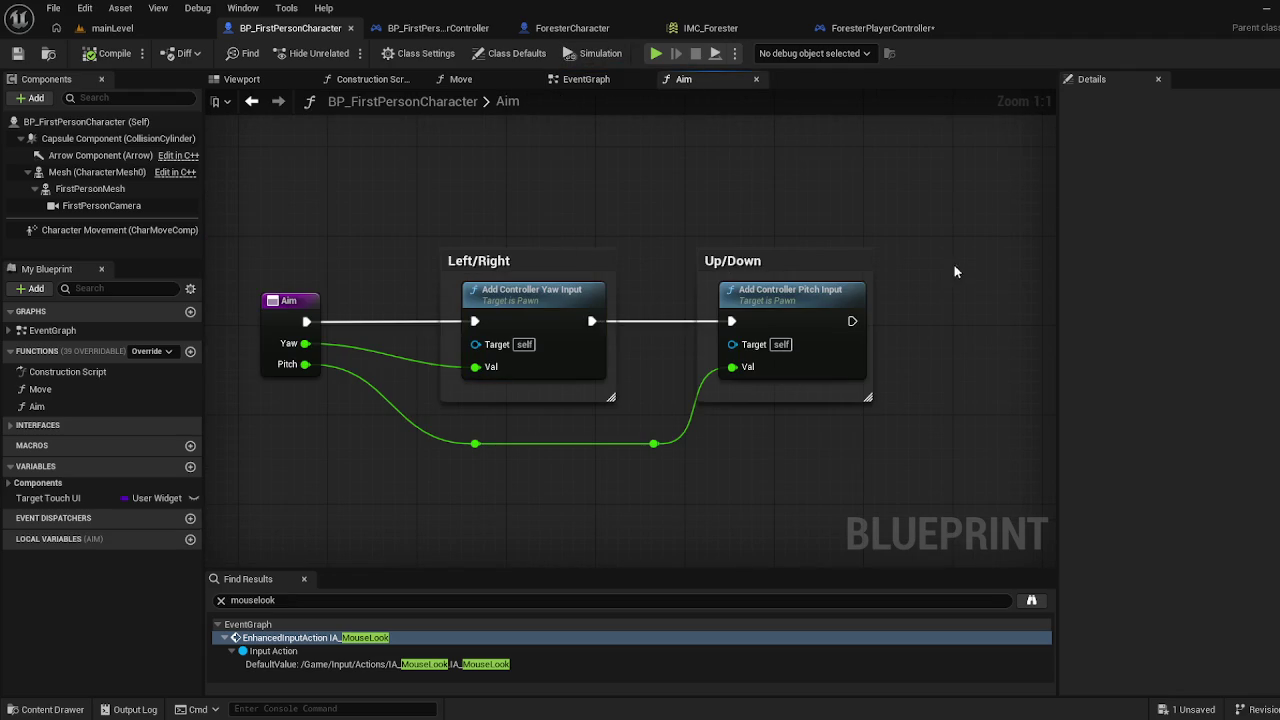
drag(820, 333, 534, 369)
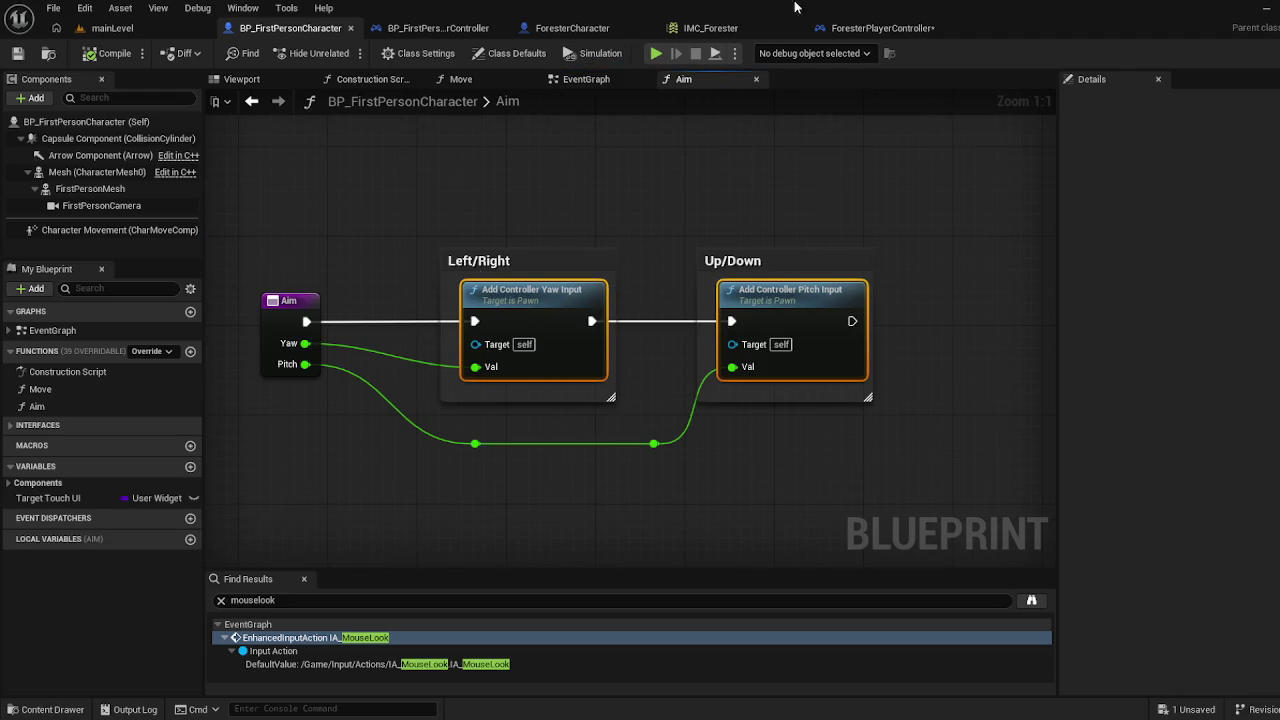
click(851, 30)
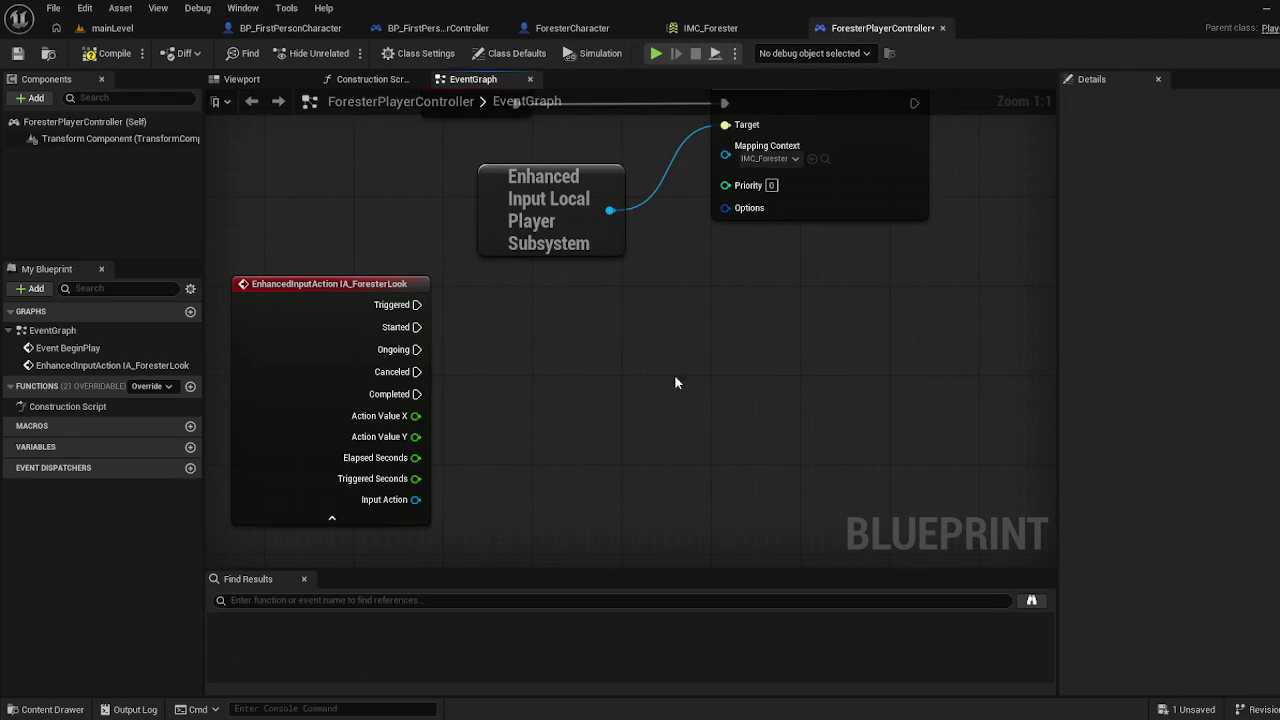
Paste the Yaw and Pitch Input nodes and wire Action Value X into Yaw's Val
key(ctrl+v)
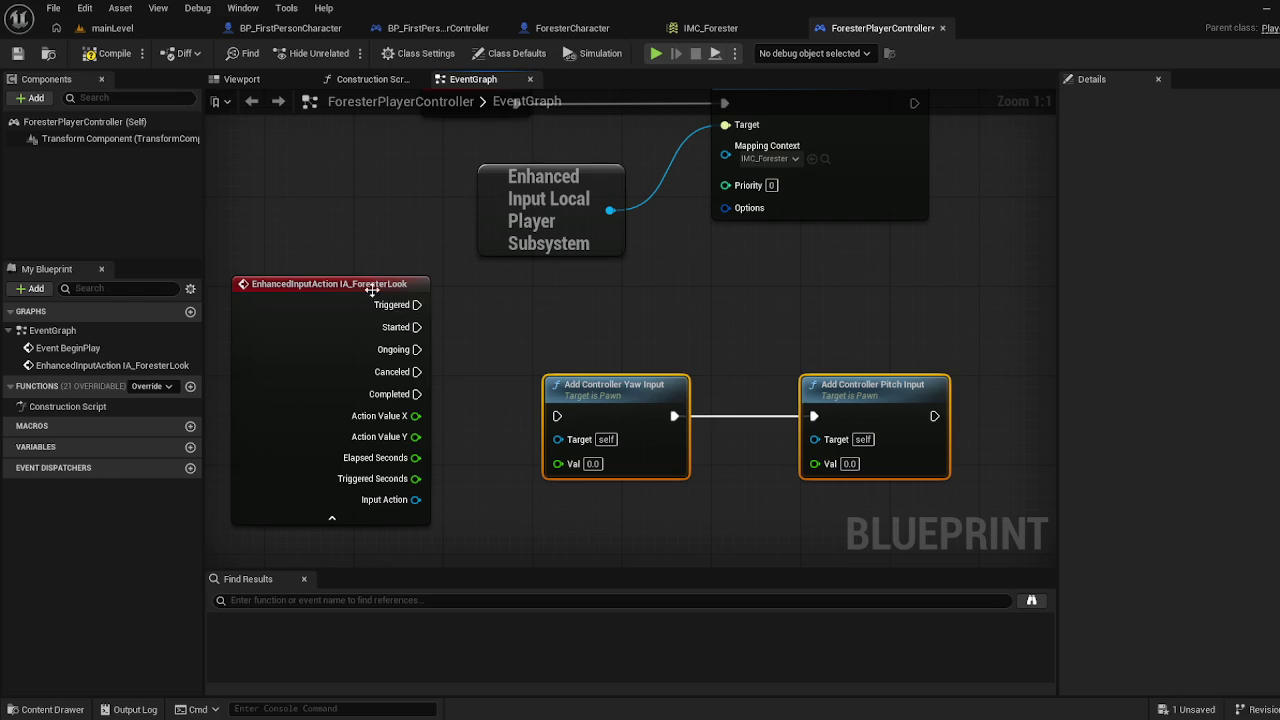
mouse_move(373, 290)
mouse_down()
mouse_move(364, 335)
mouse_move(383, 335)
mouse_up()
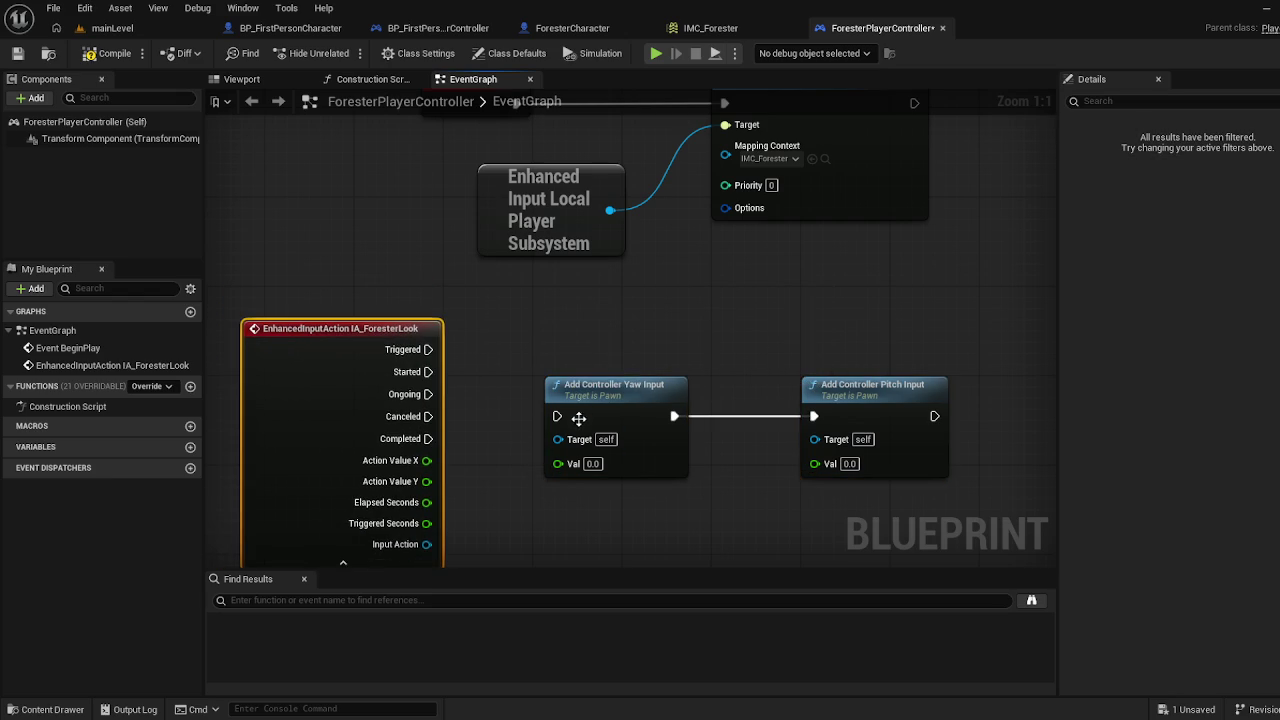
drag(557, 463, 427, 461)
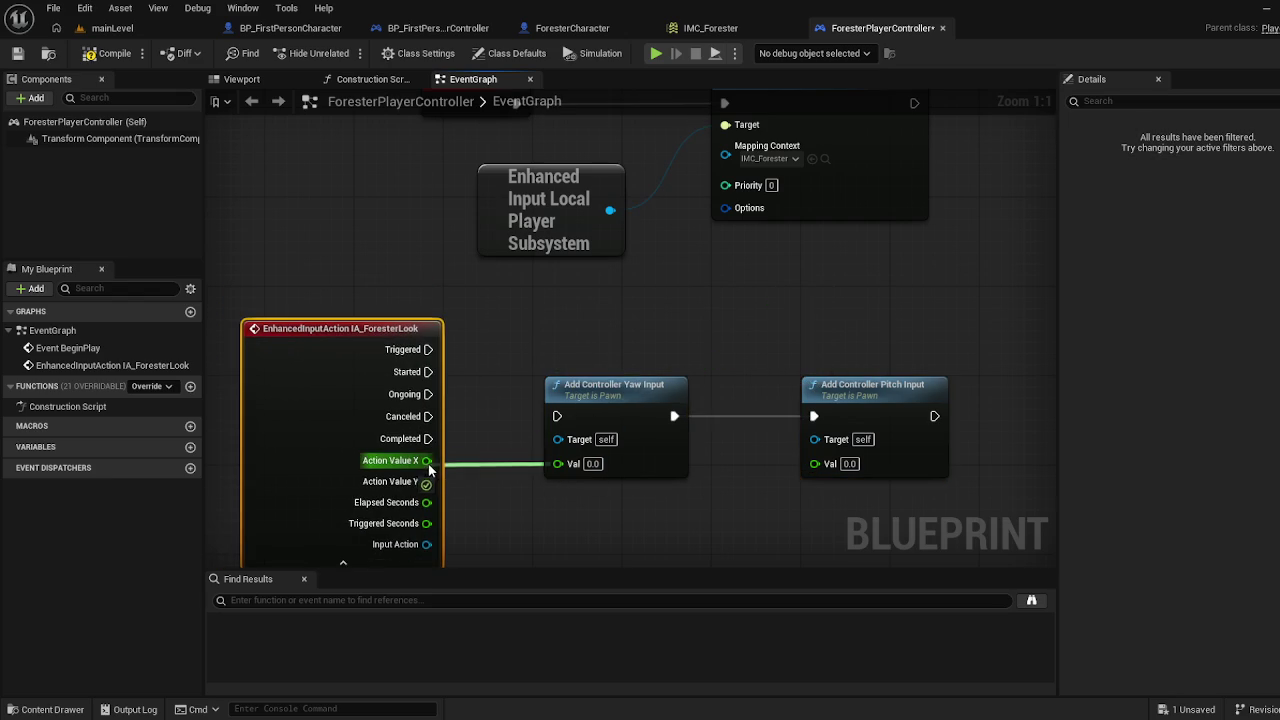
mouse_move(623, 395)
mouse_down()
mouse_move(645, 350)
mouse_move(634, 367)
mouse_up()
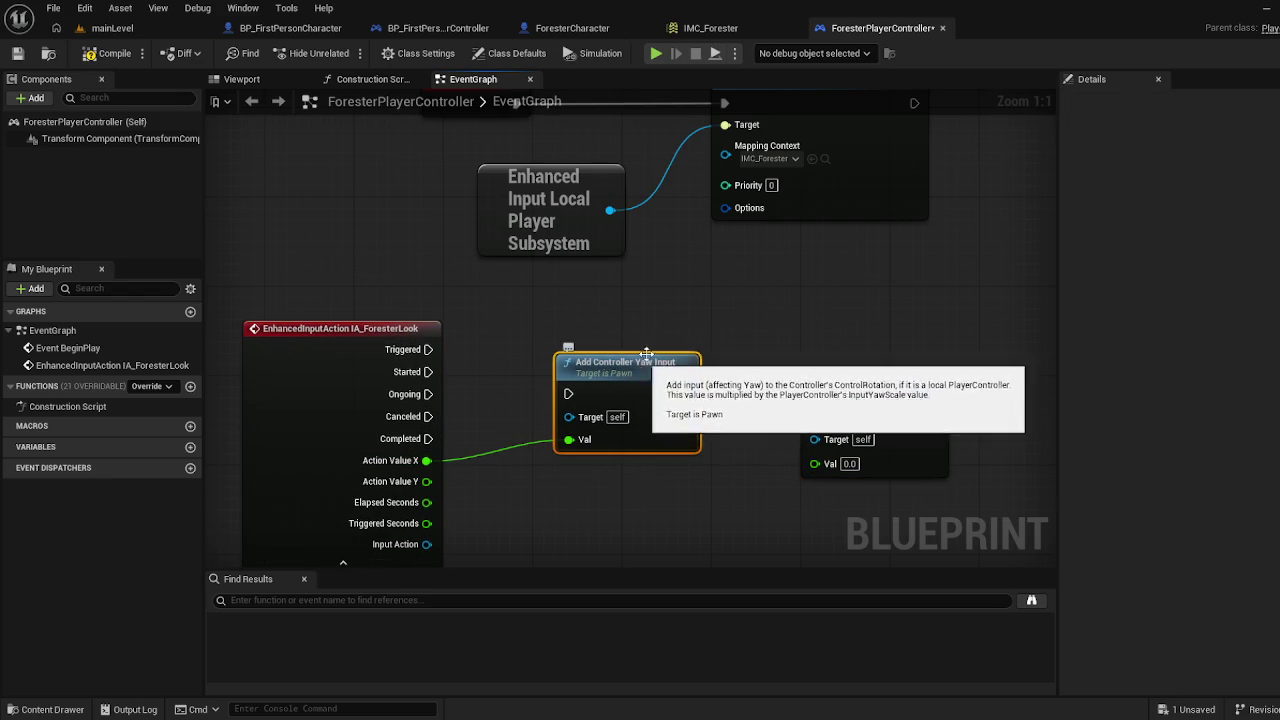
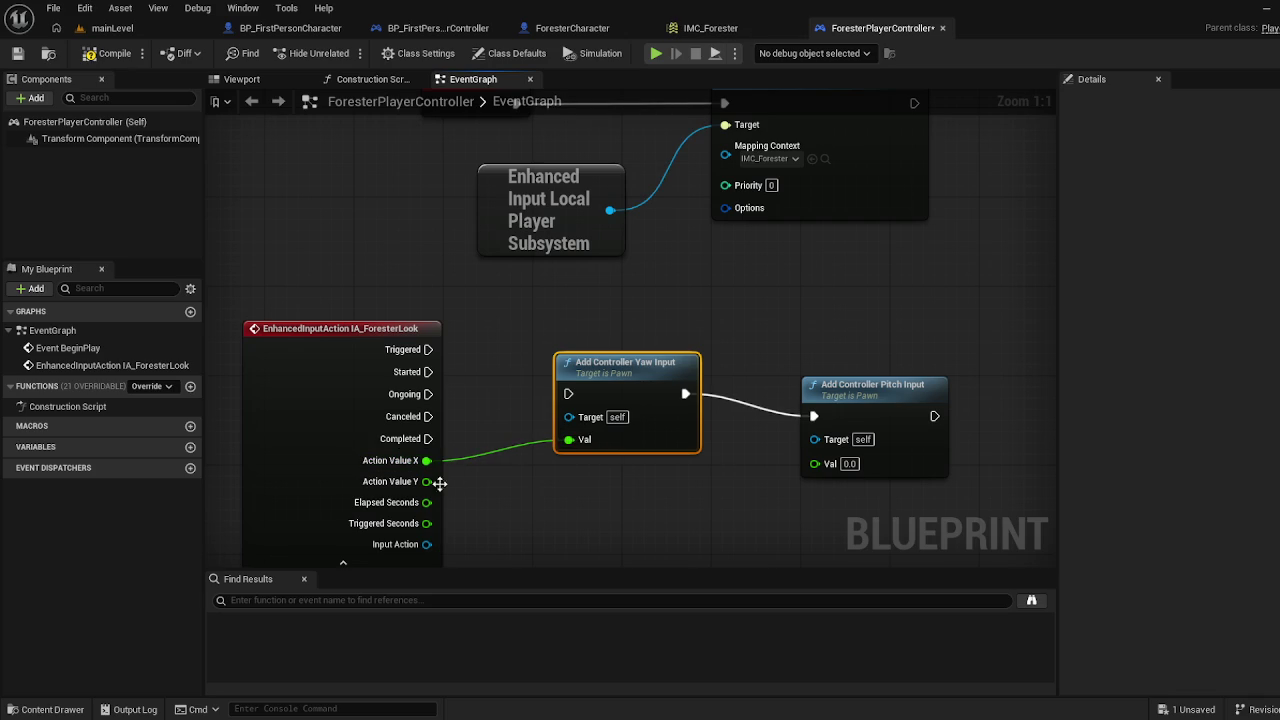
Feed Action Value Y into the pitch input's Val, then close the IMC_Forester tab
mouse_move(432, 481)
mouse_down()
mouse_move(742, 452)
mouse_move(816, 462)
mouse_up()
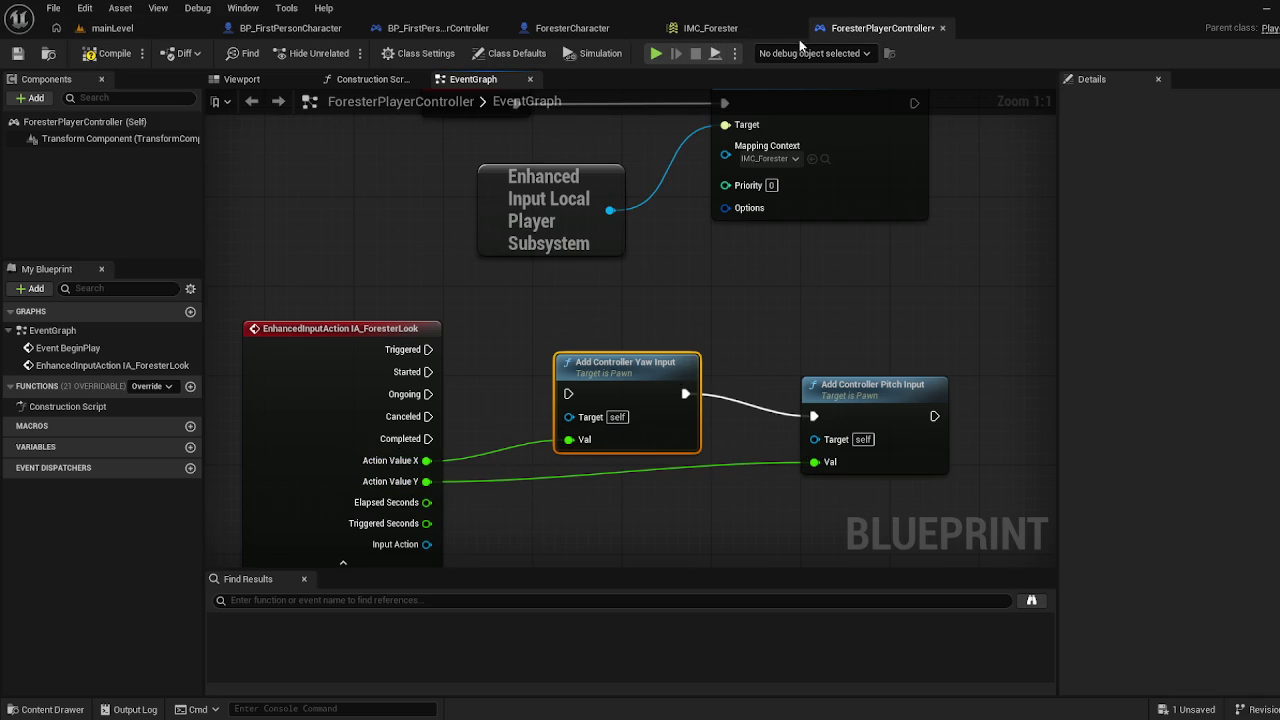
click(712, 27)
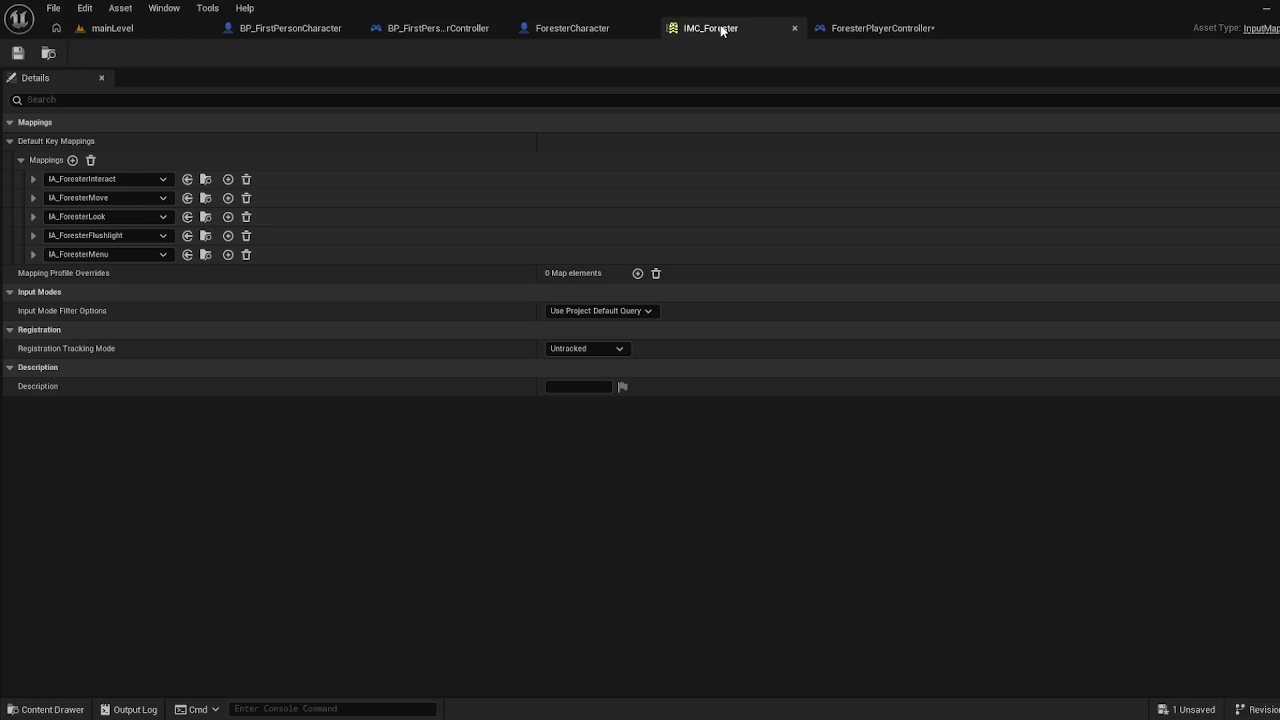
click(792, 28)
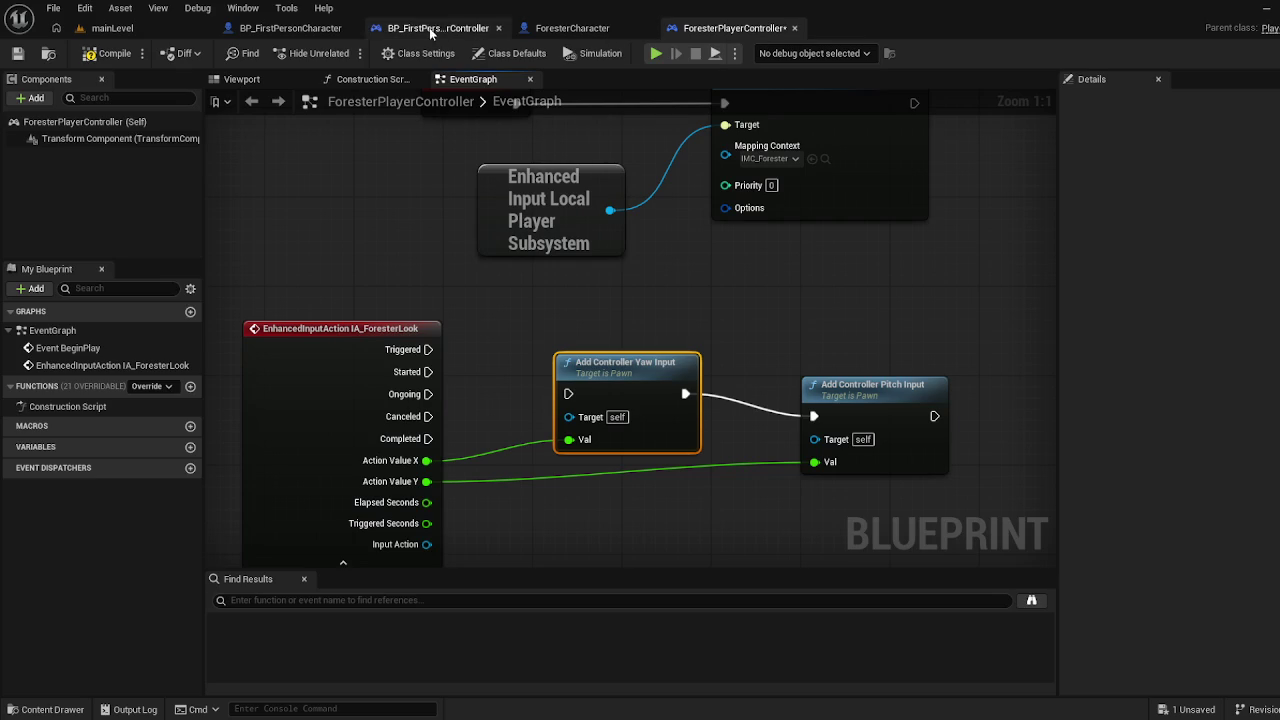
After comparing BP_FirstPersonCharacter's EventGraph, wire Triggered to the yaw input's exec
click(291, 28)
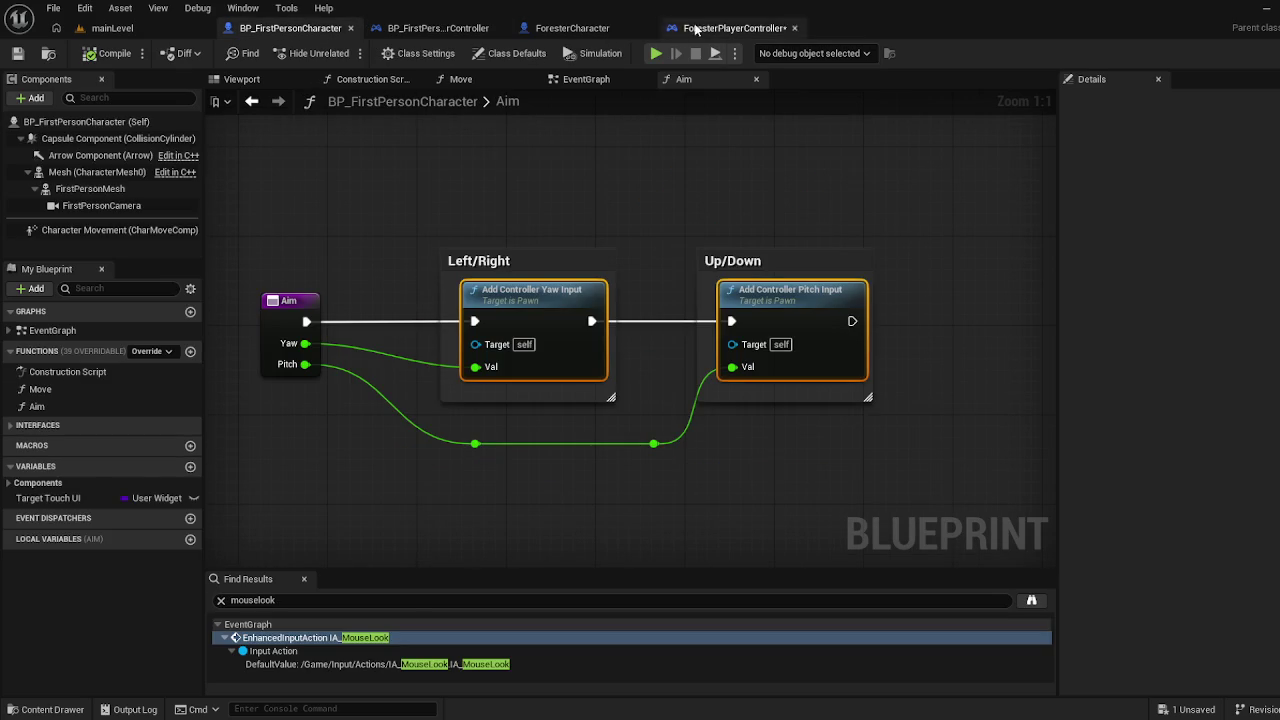
click(586, 80)
click(735, 28)
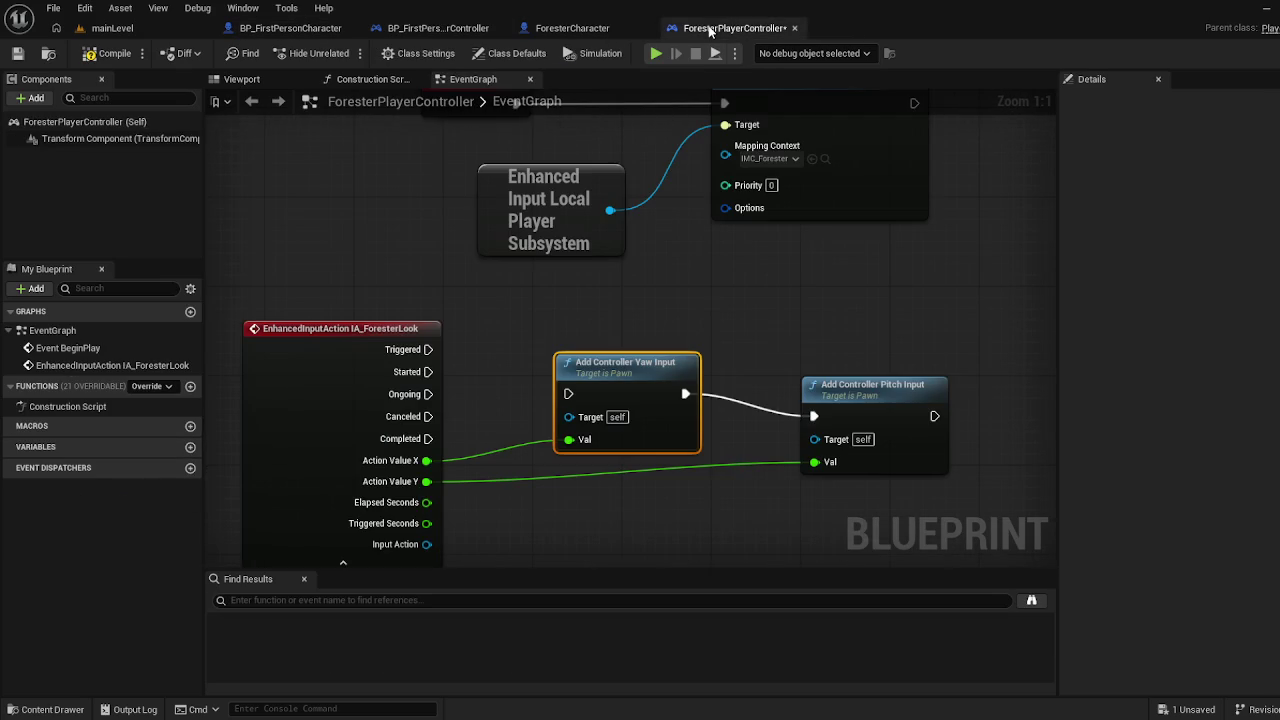
drag(433, 351, 569, 394)
Compile to surface the Target errors and line up the yaw and pitch nodes
click(90, 58)
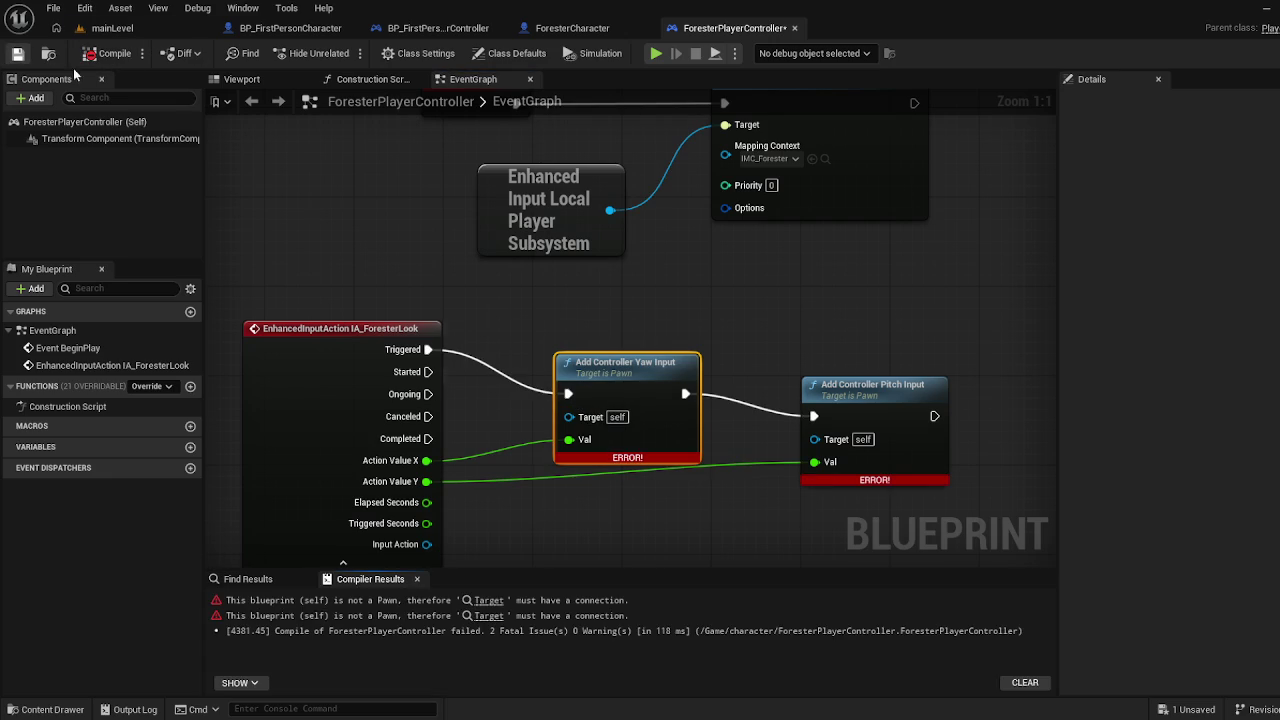
drag(598, 300, 633, 265)
mouse_move(876, 321)
mouse_down()
mouse_move(916, 246)
mouse_move(929, 255)
mouse_up()
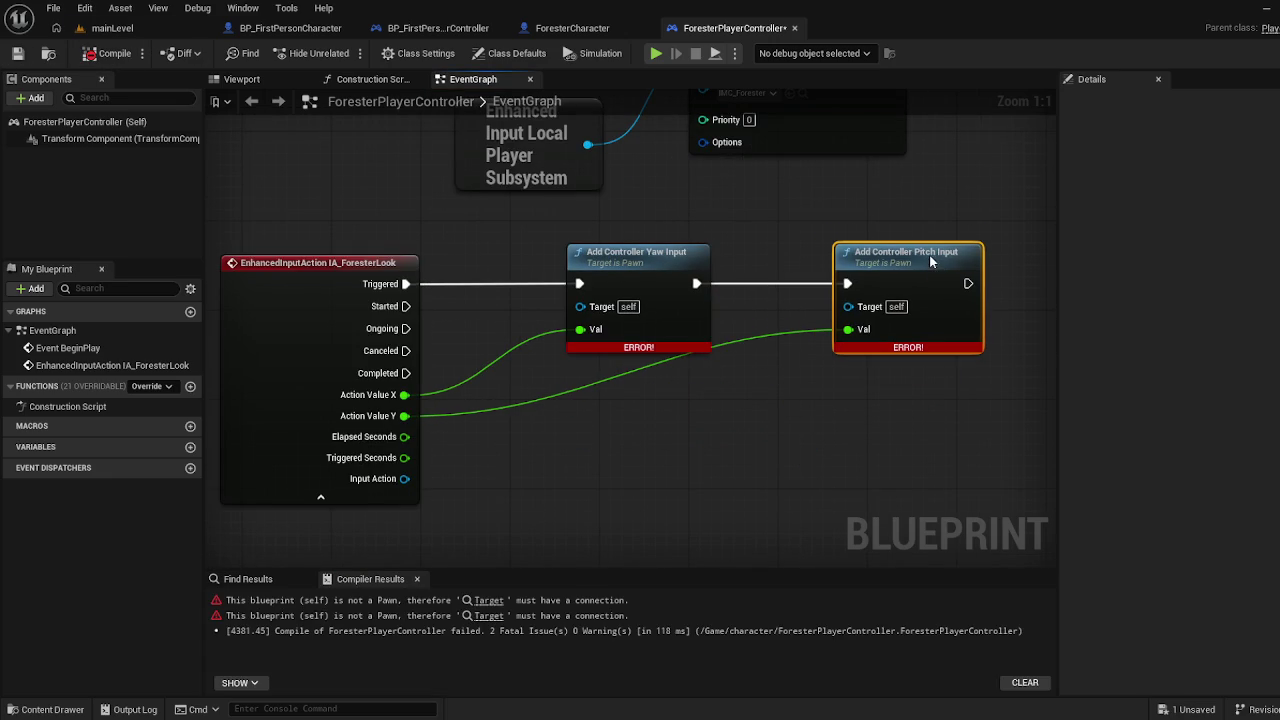
Add a Get Player Controller node and wire its Instigator into the yaw Target
right_click(612, 519)
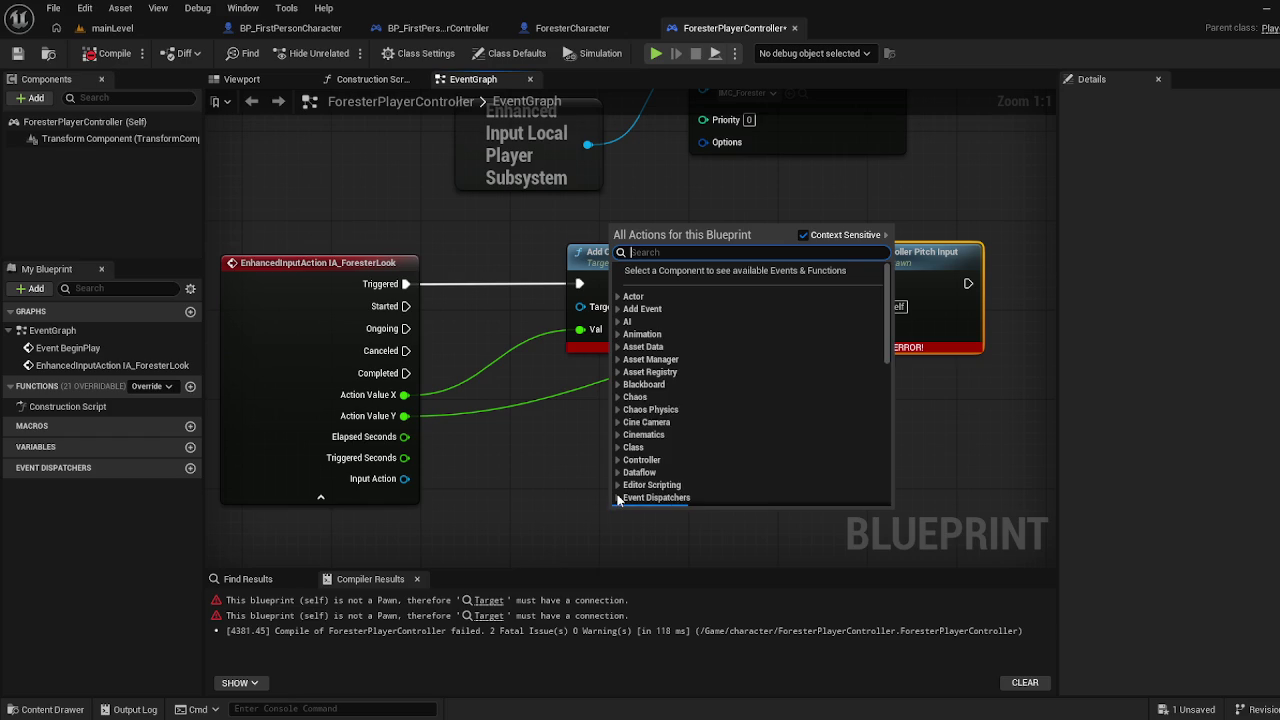
text(gwt)
key(BackSpace)
key(BackSpace)
text(et)
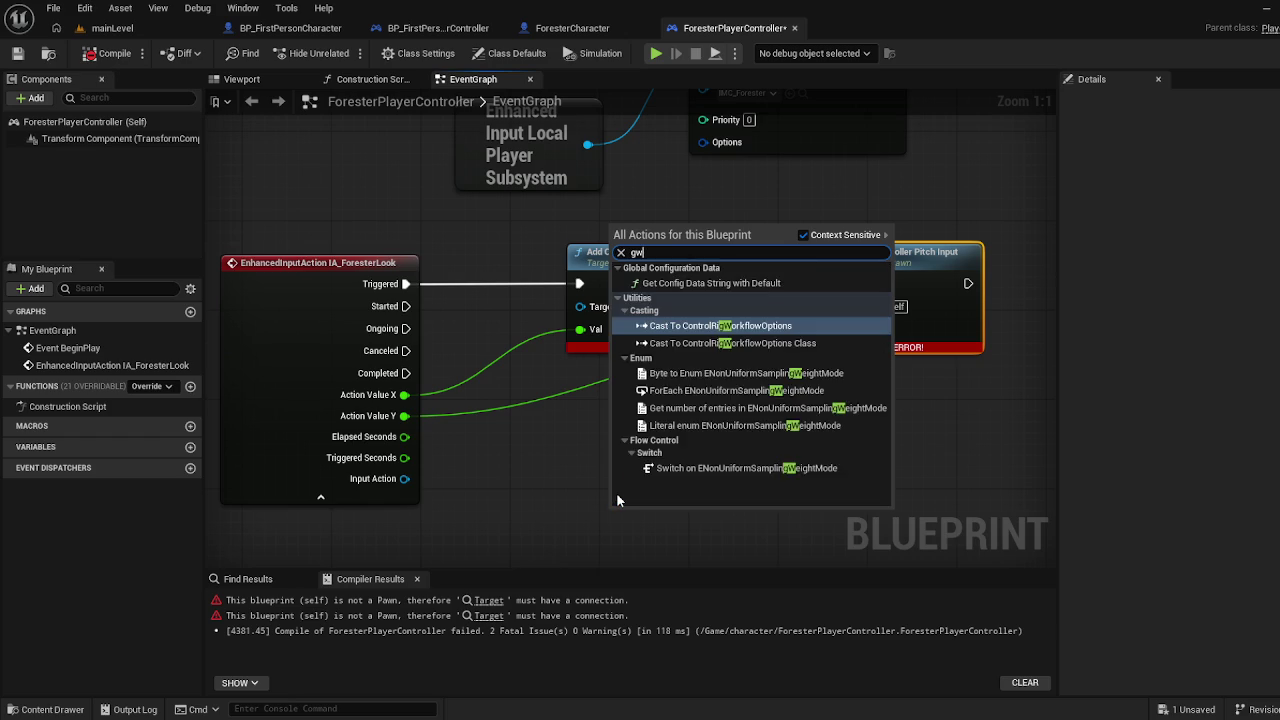
text( pl)
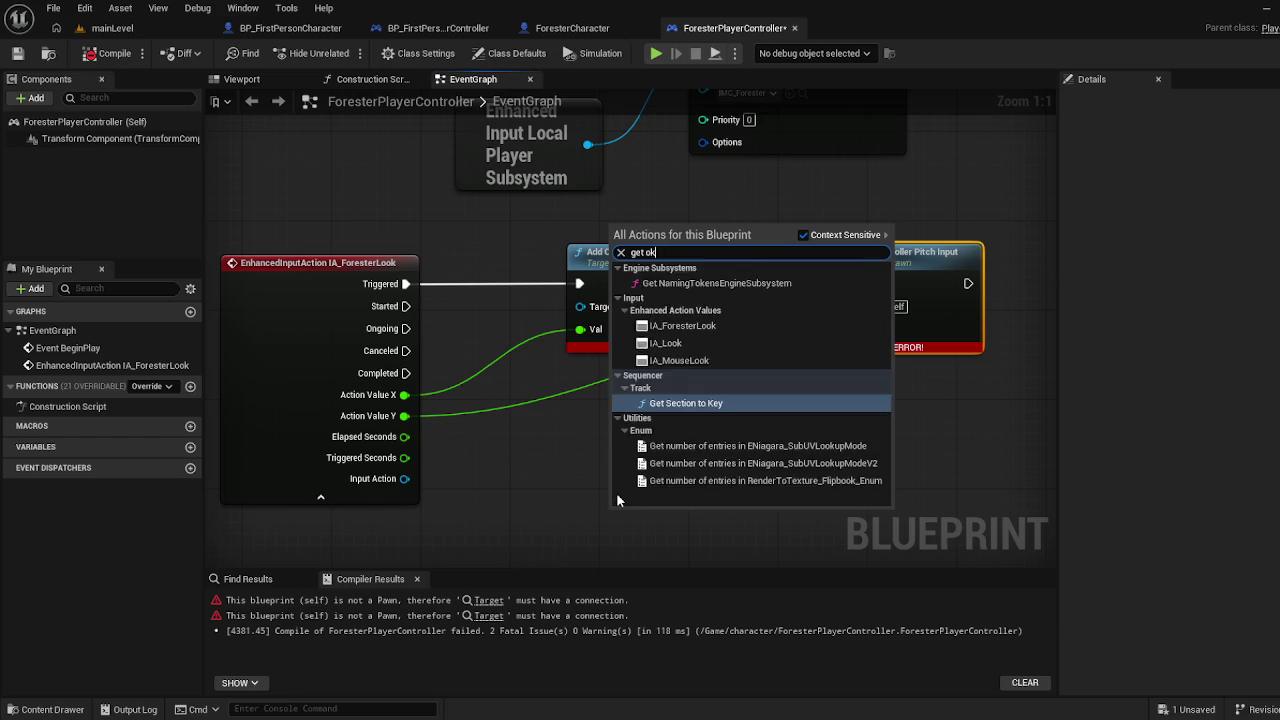
text(a)
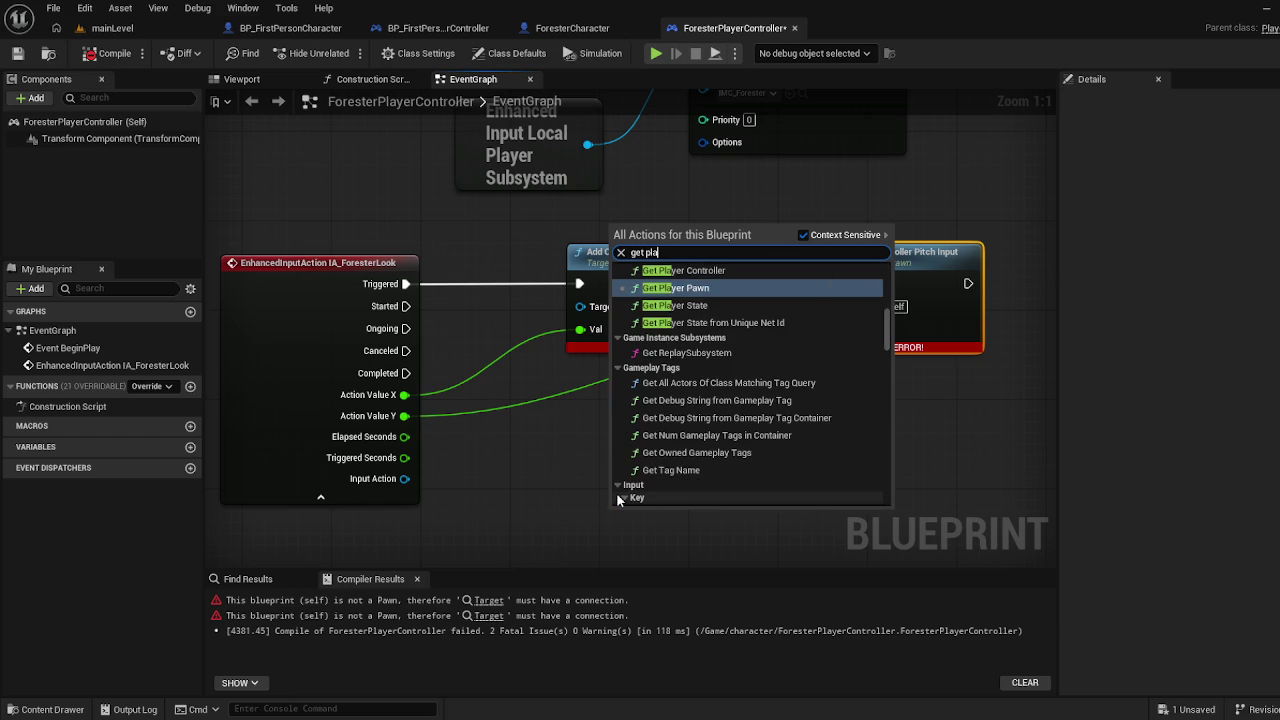
scroll(616, 492, up, 3)
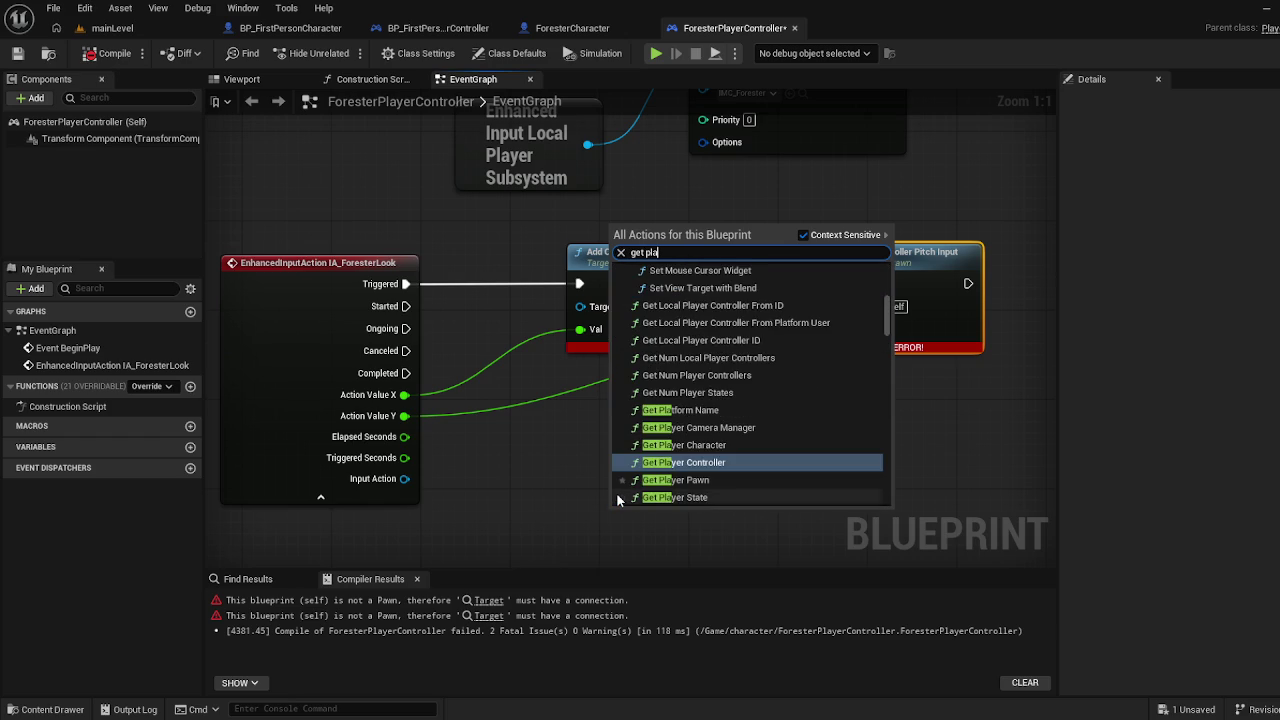
click(616, 492)
mouse_move(762, 529)
mouse_down()
mouse_move(740, 480)
mouse_move(575, 330)
mouse_move(580, 306)
mouse_up()
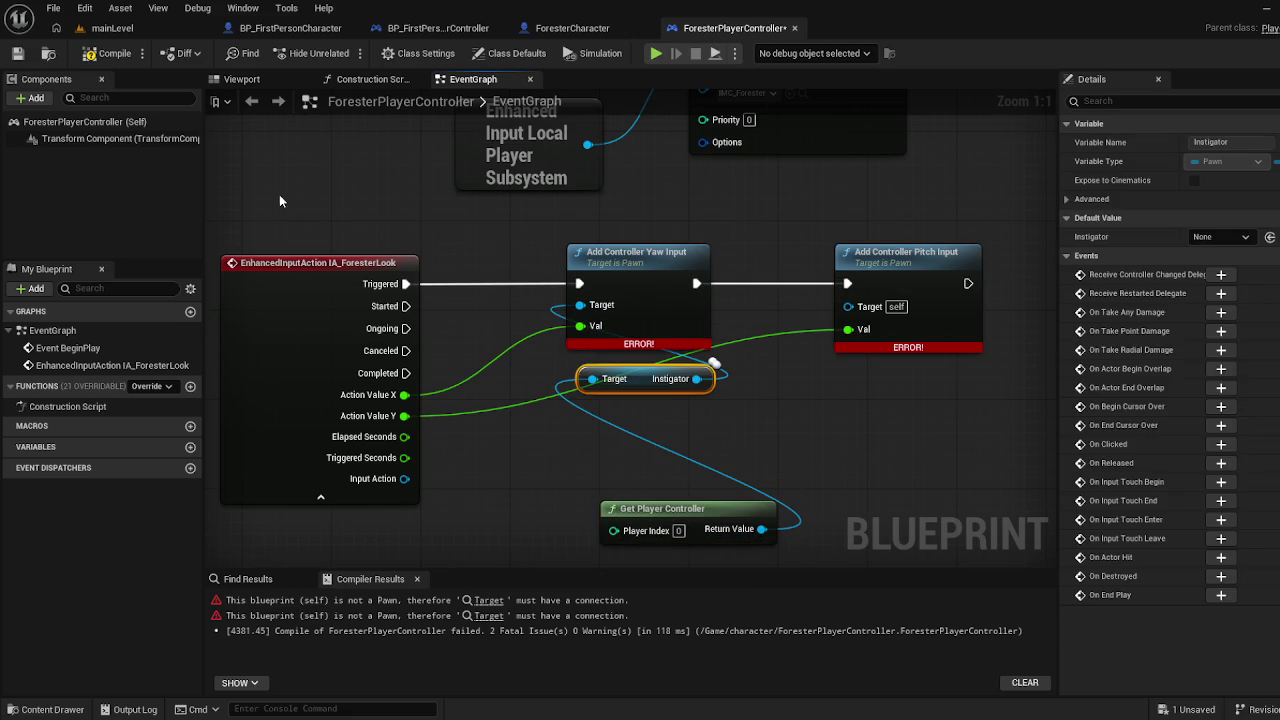
Wire Instigator into the pitch Target as well, recompile cleanly, and return to mainLevel
click(107, 53)
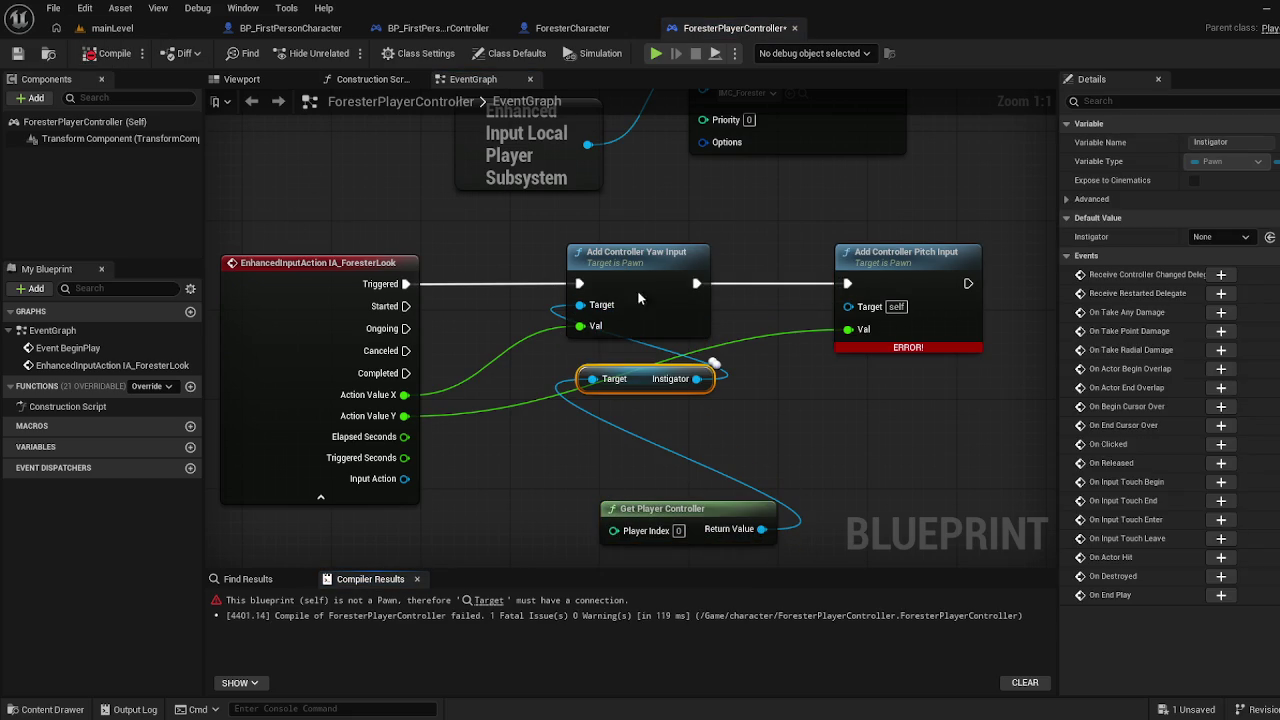
drag(697, 378, 866, 310)
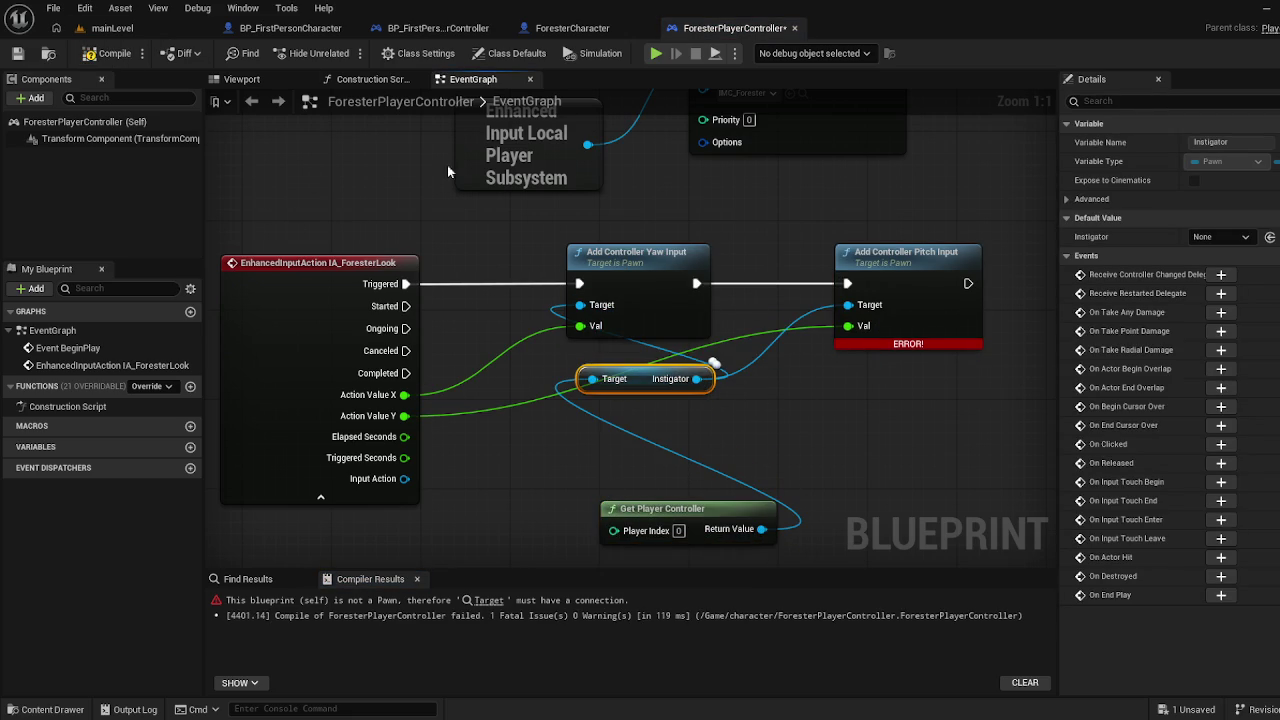
click(110, 55)
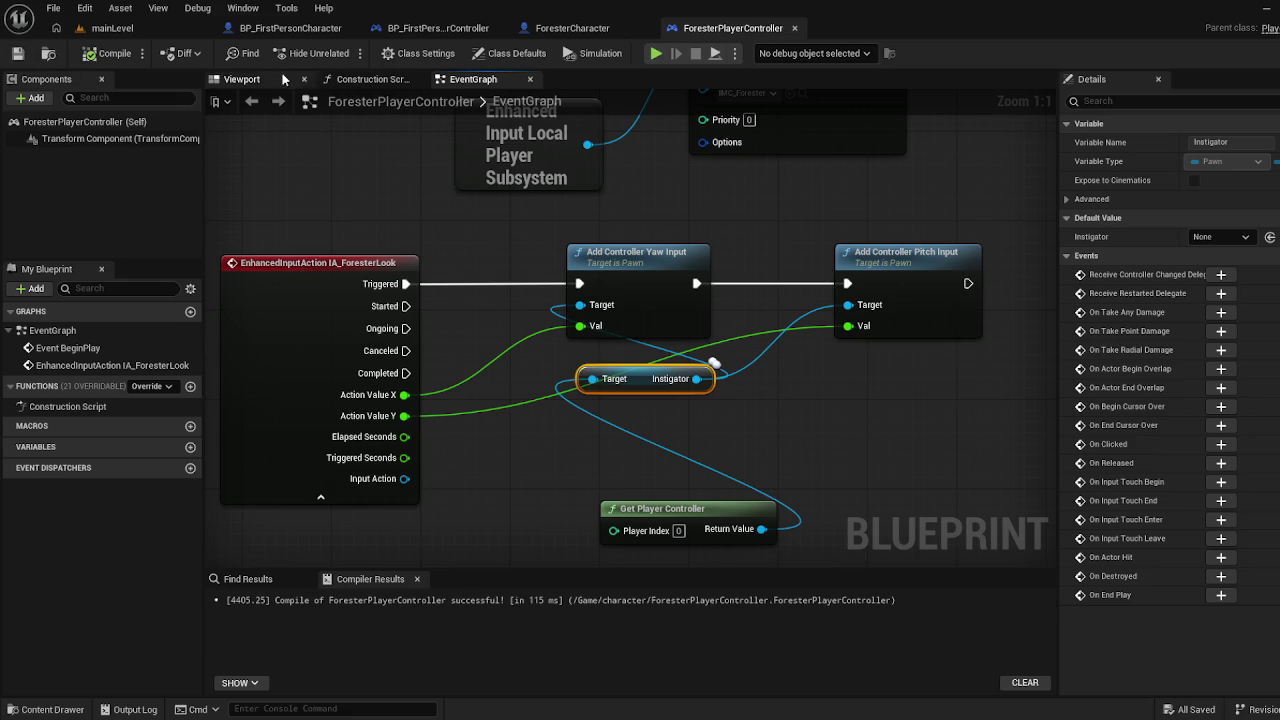
click(112, 28)
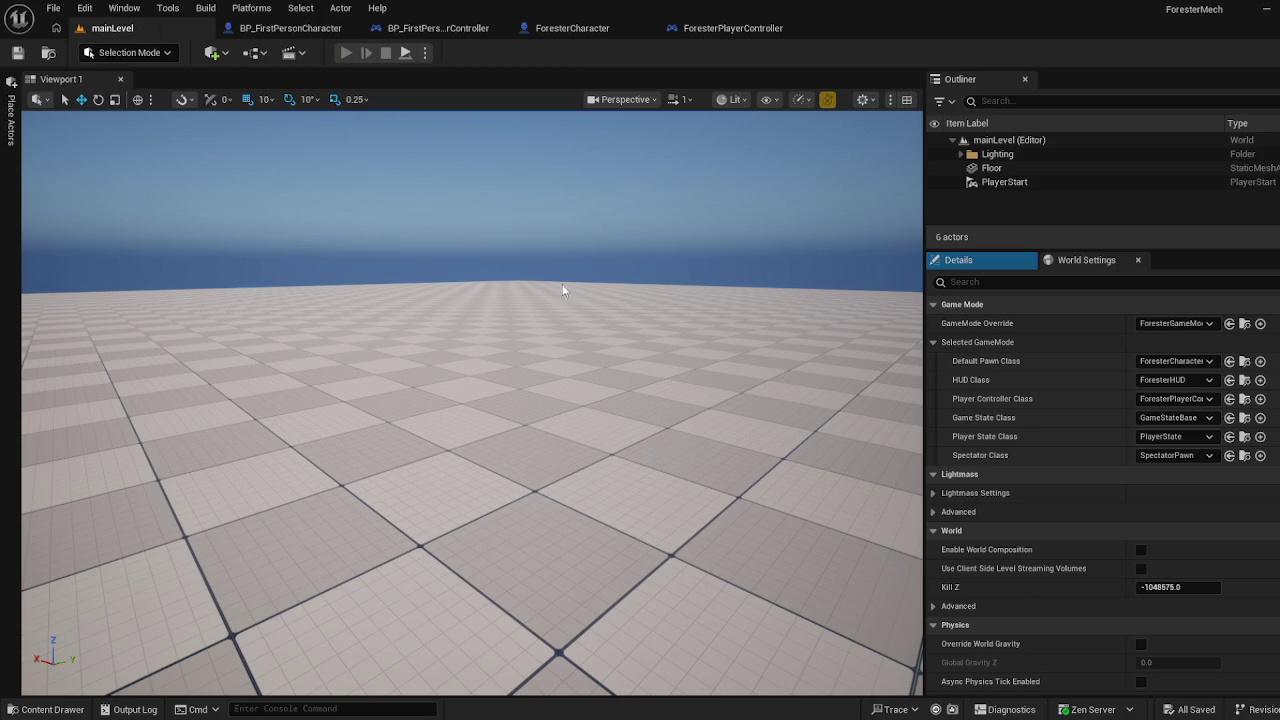
Play-test the level and read the Accessed None Instigator errors in the Message Log
key(alt+p)
key(Escape)
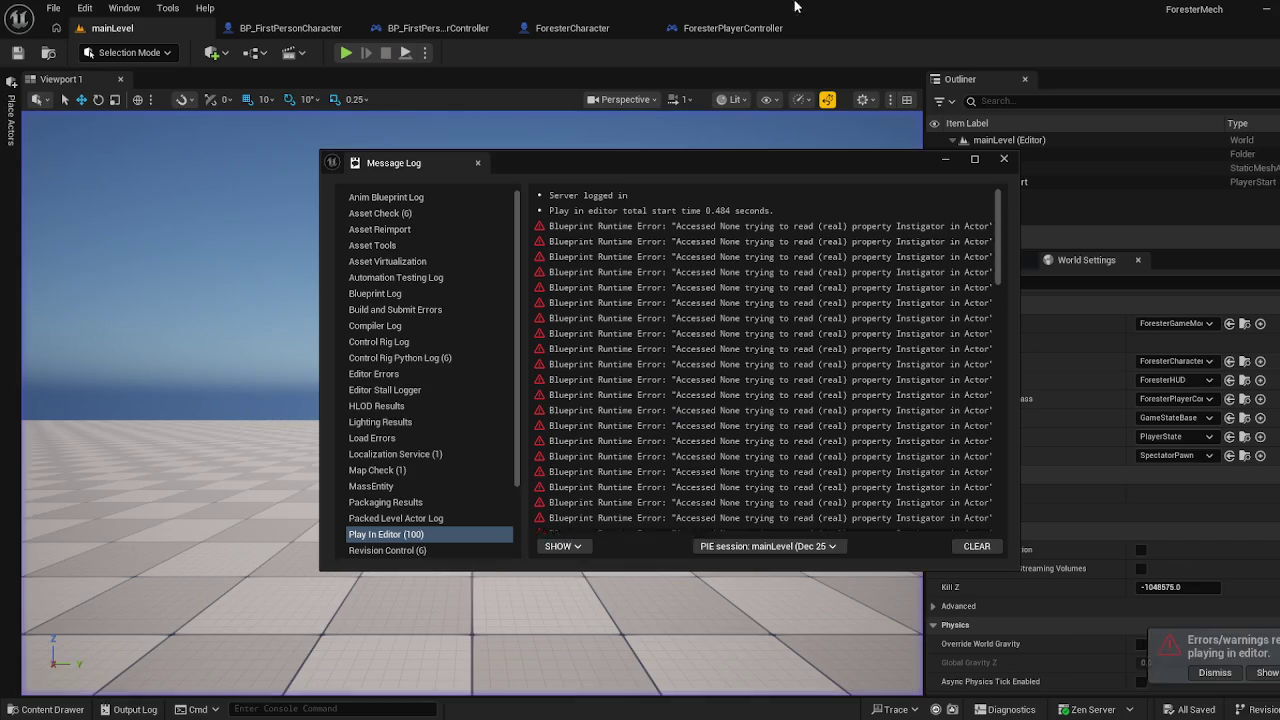
mouse_move(1019, 241)
mouse_down()
mouse_move(1275, 241)
mouse_move(1147, 241)
mouse_up()
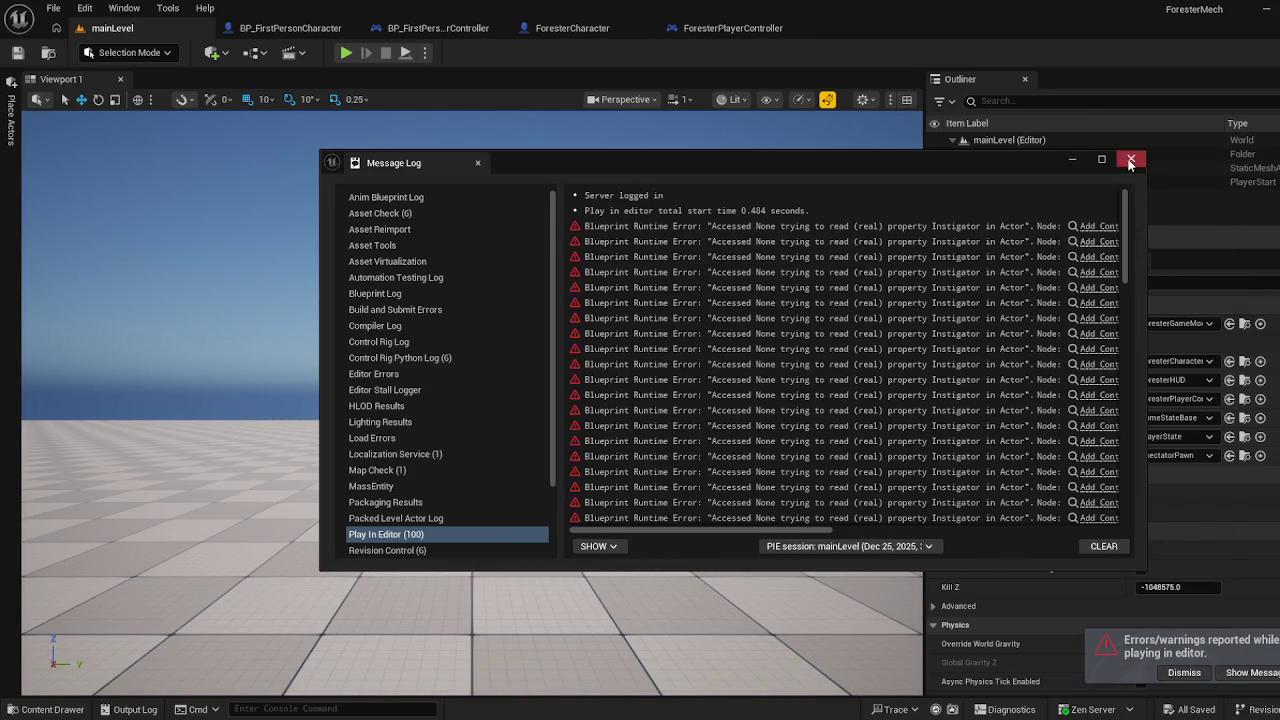
click(1130, 160)
Back in ForesterPlayerController, delete the Instigator and Get Player Controller nodes
click(757, 27)
mouse_move(814, 391)
mouse_down()
mouse_move(666, 466)
mouse_move(592, 523)
mouse_move(628, 506)
mouse_up()
key(Delete)
Add a Get Player Character node to the look graph
right_click(607, 517)
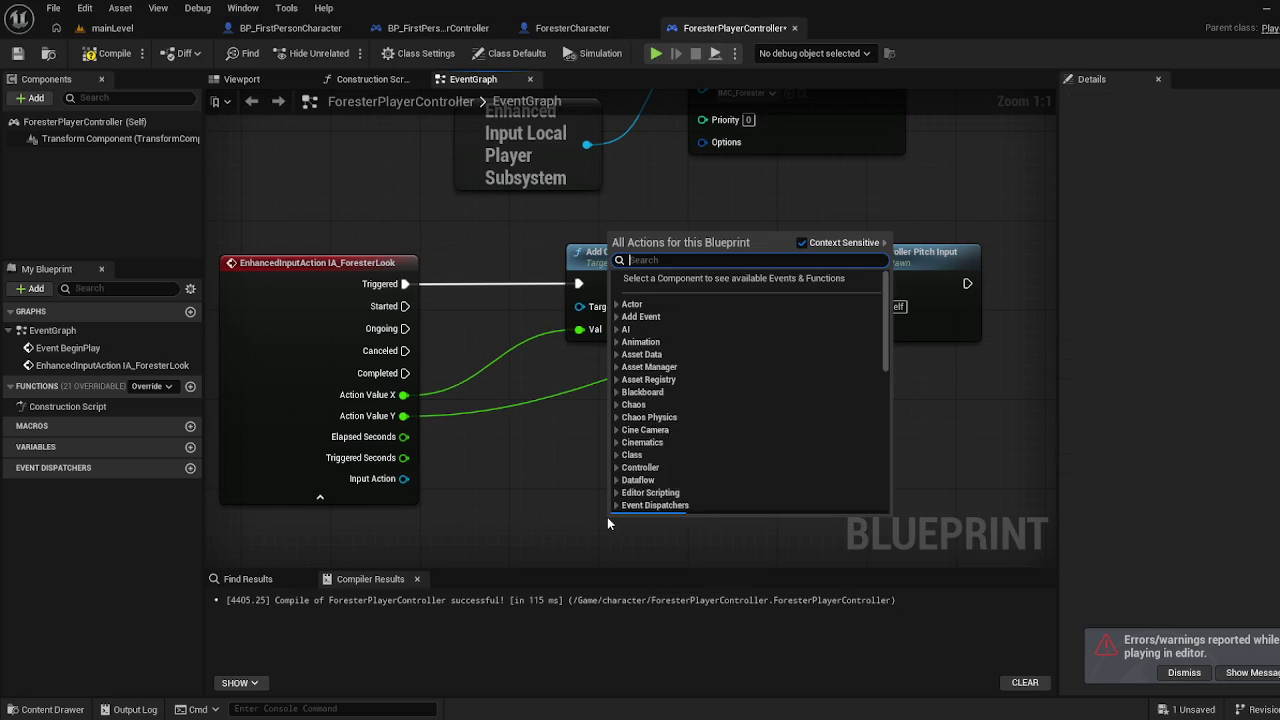
text(get oka)
key(BackSpace)
key(BackSpace)
key(BackSpace)
text(player)
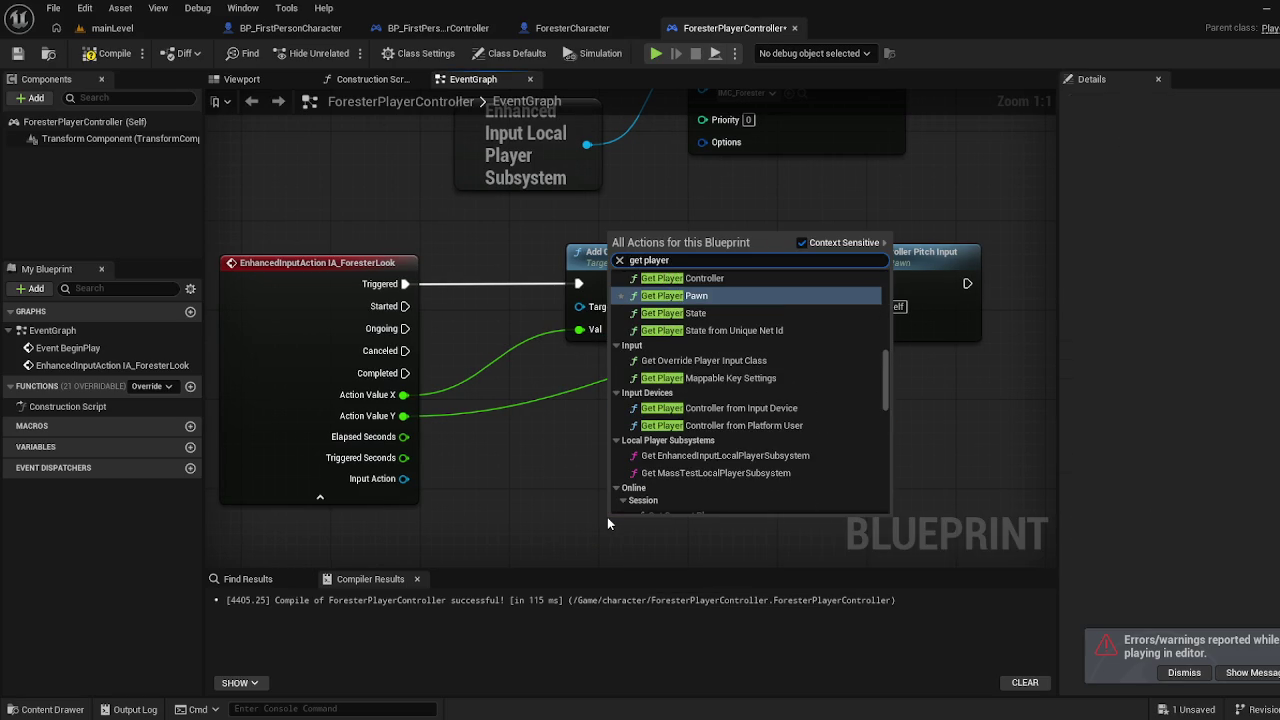
text( ca)
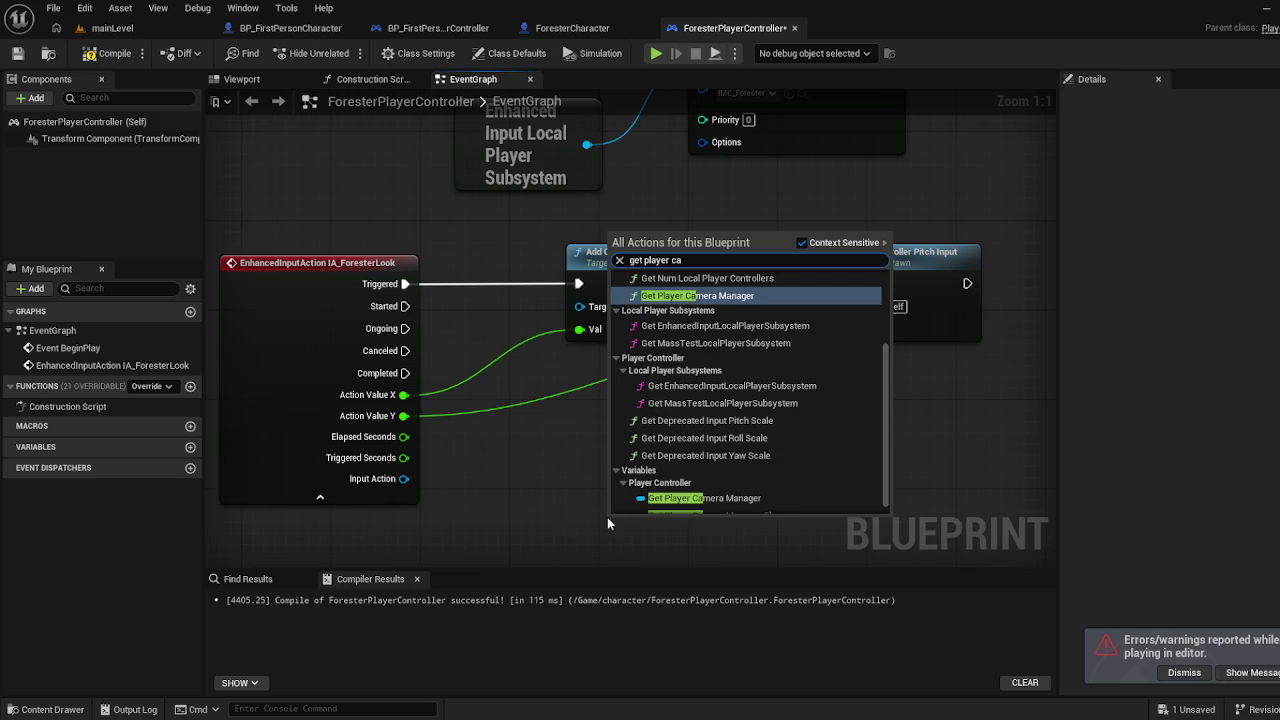
key(BackSpace)
text(ha)
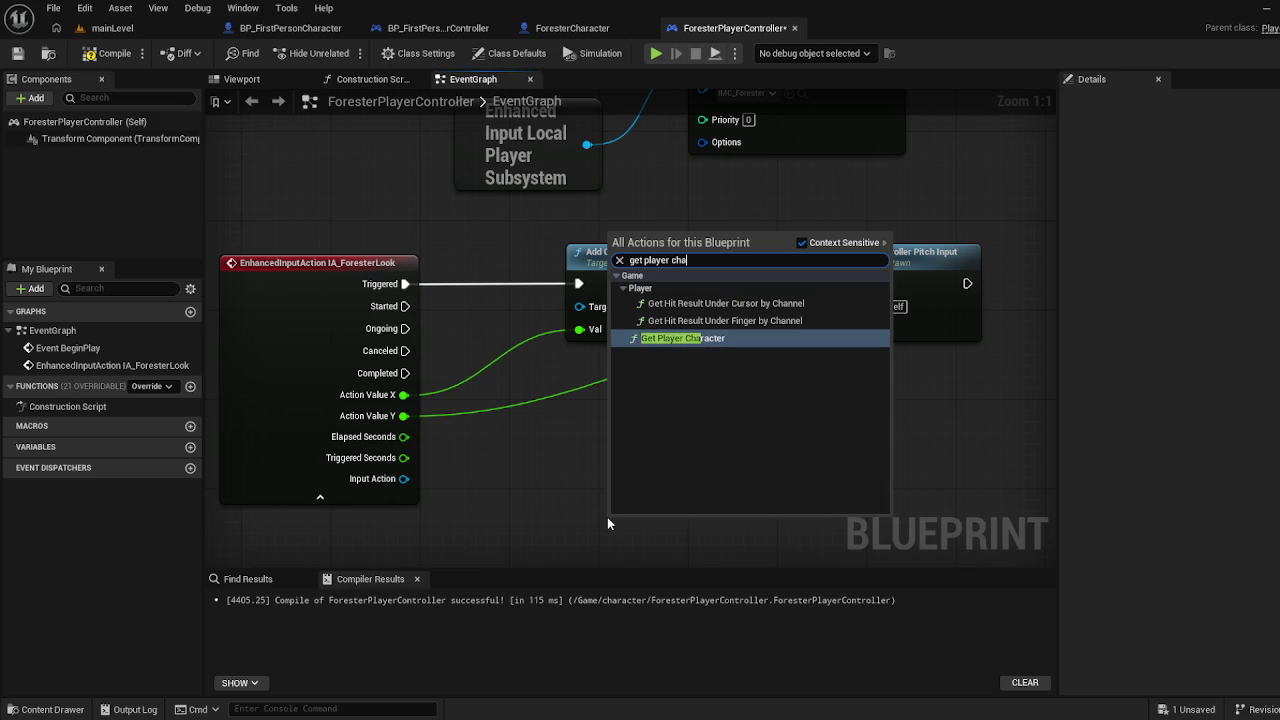
key(Return)
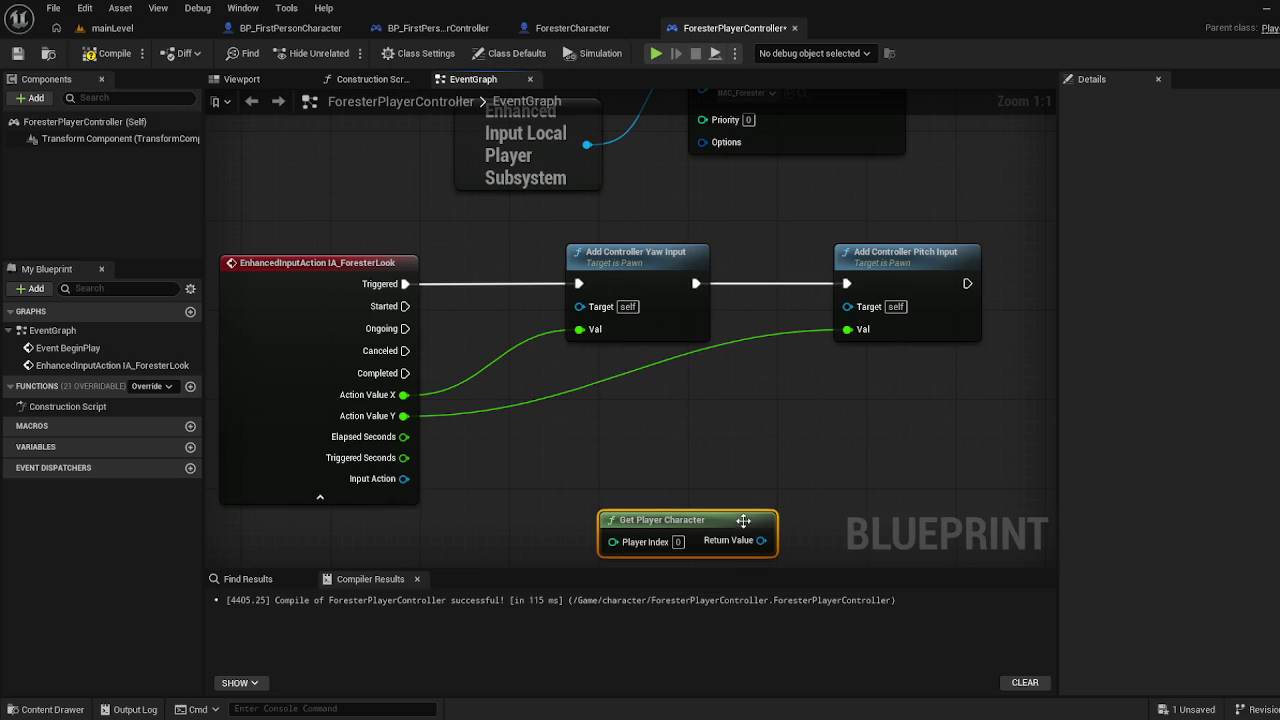
Wire Get Player Character's Return Value to both pitch and yaw Targets and compile
drag(761, 540, 848, 306)
drag(708, 520, 610, 442)
drag(683, 462, 579, 305)
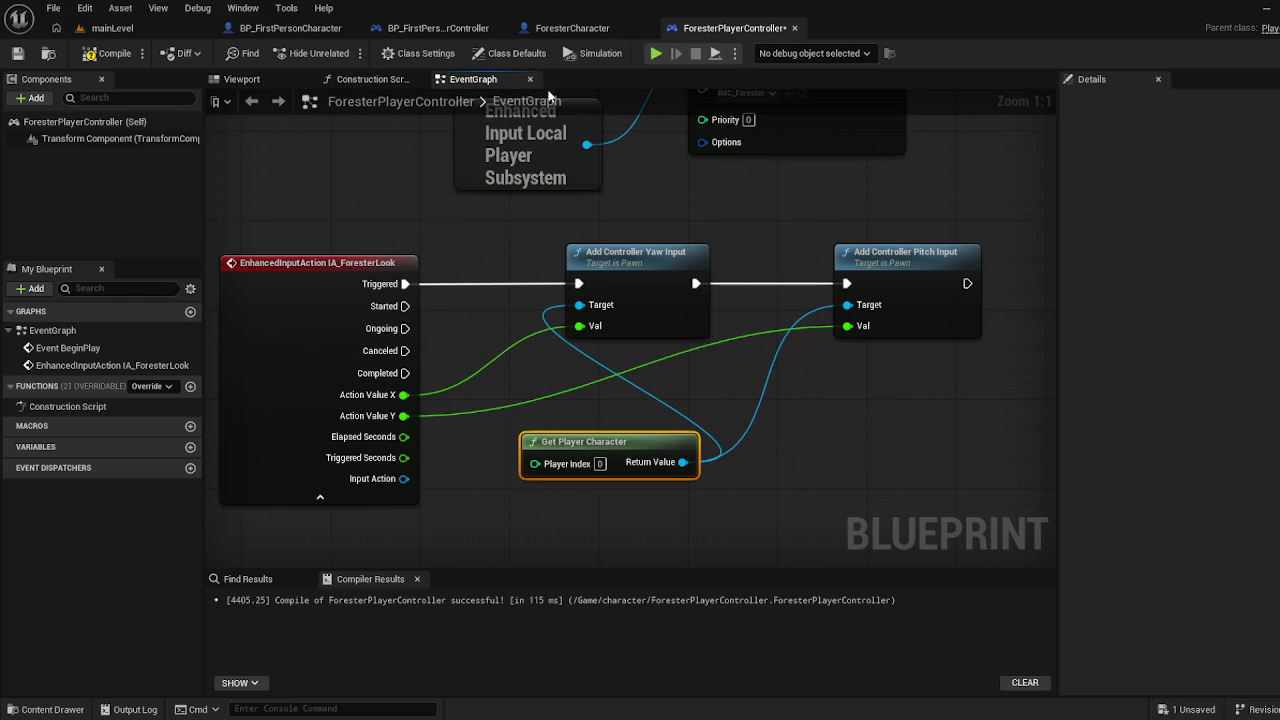
click(108, 53)
Play-test mainLevel to confirm mouse look works, then return to ForesterPlayerController
click(138, 31)
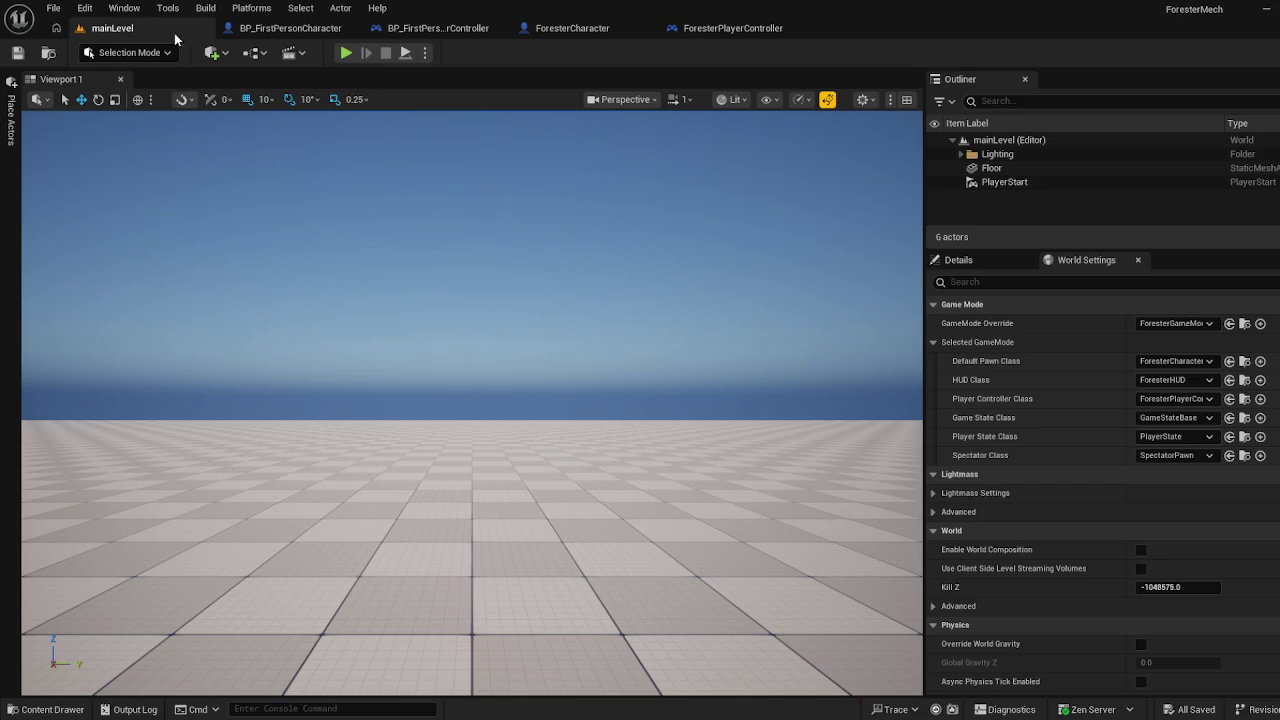
click(346, 53)
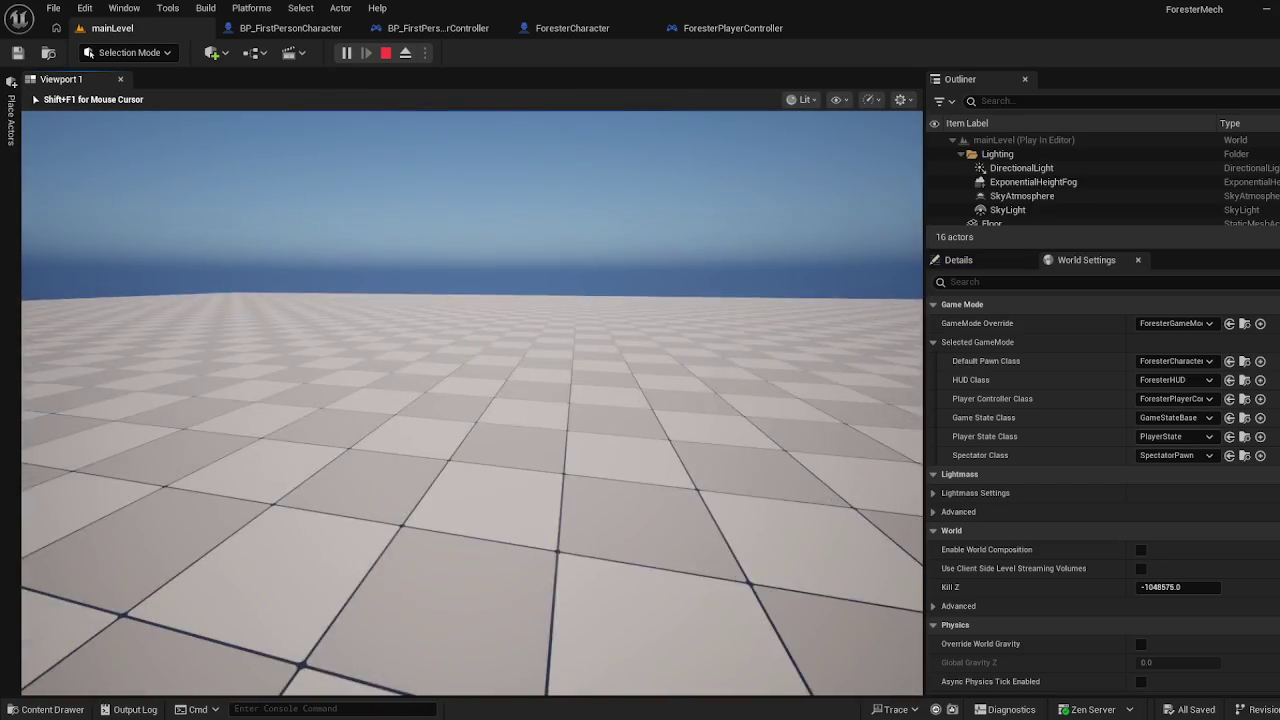
key(Escape)
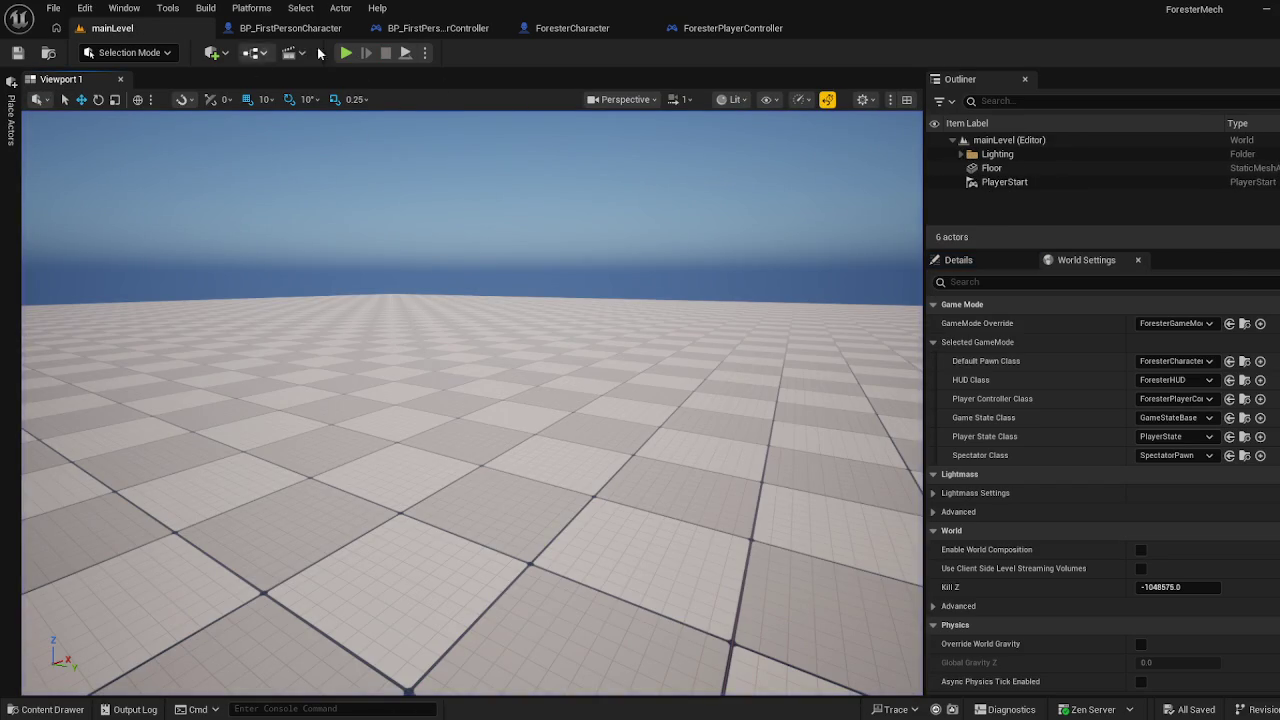
click(755, 31)
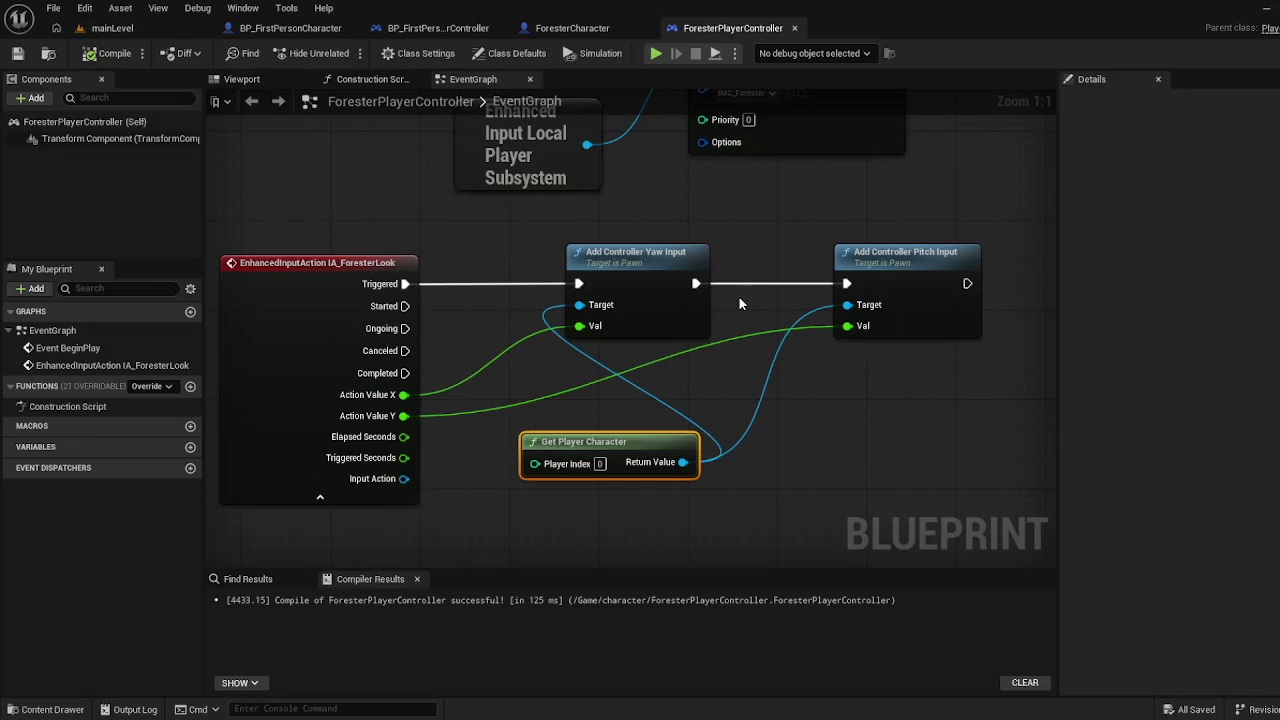
Duplicate Get Player Character so yaw and pitch each get their own Target node
alt+click(684, 462)
key(ctrl+d)
drag(906, 265, 1027, 261)
mouse_move(862, 462)
mouse_down()
mouse_move(851, 276)
mouse_move(910, 404)
mouse_move(970, 306)
mouse_up()
mouse_move(806, 441)
mouse_down()
mouse_move(844, 290)
mouse_move(858, 292)
mouse_up()
drag(683, 462, 580, 305)
Collapse IA_ForesterLook's unused pins, shift it left, and place a character node beside it
click(320, 496)
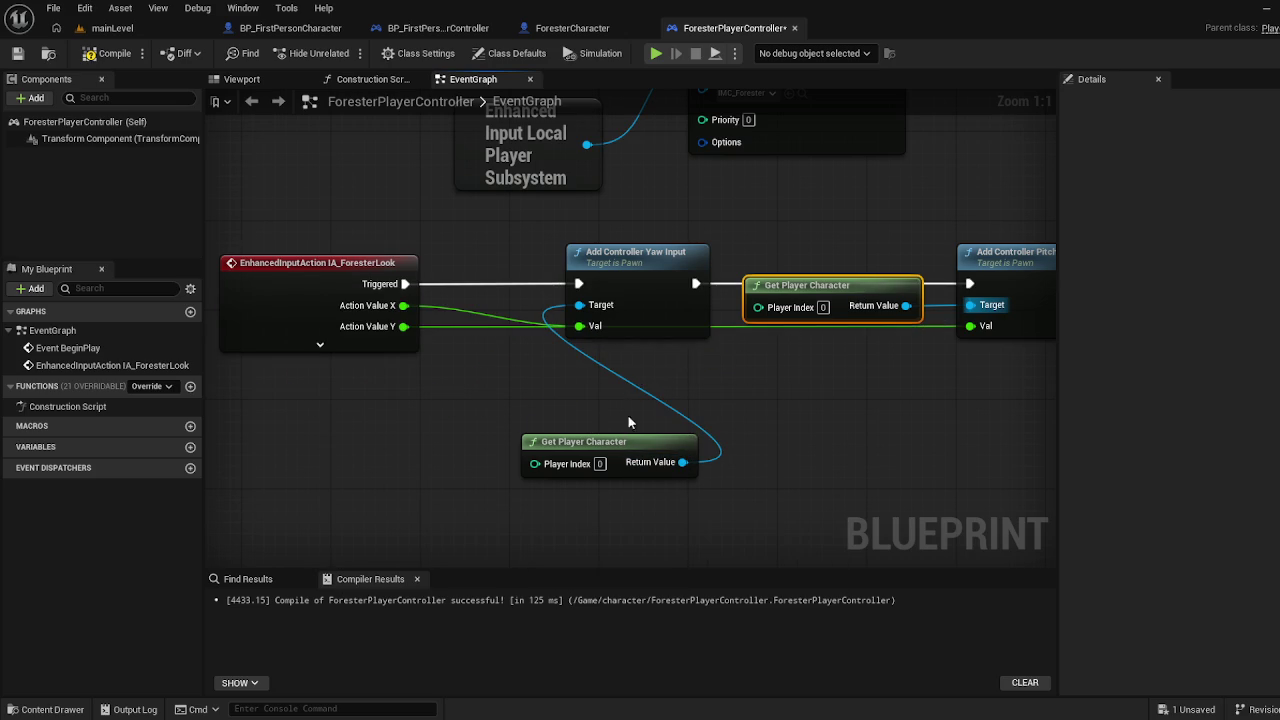
drag(364, 264, 275, 264)
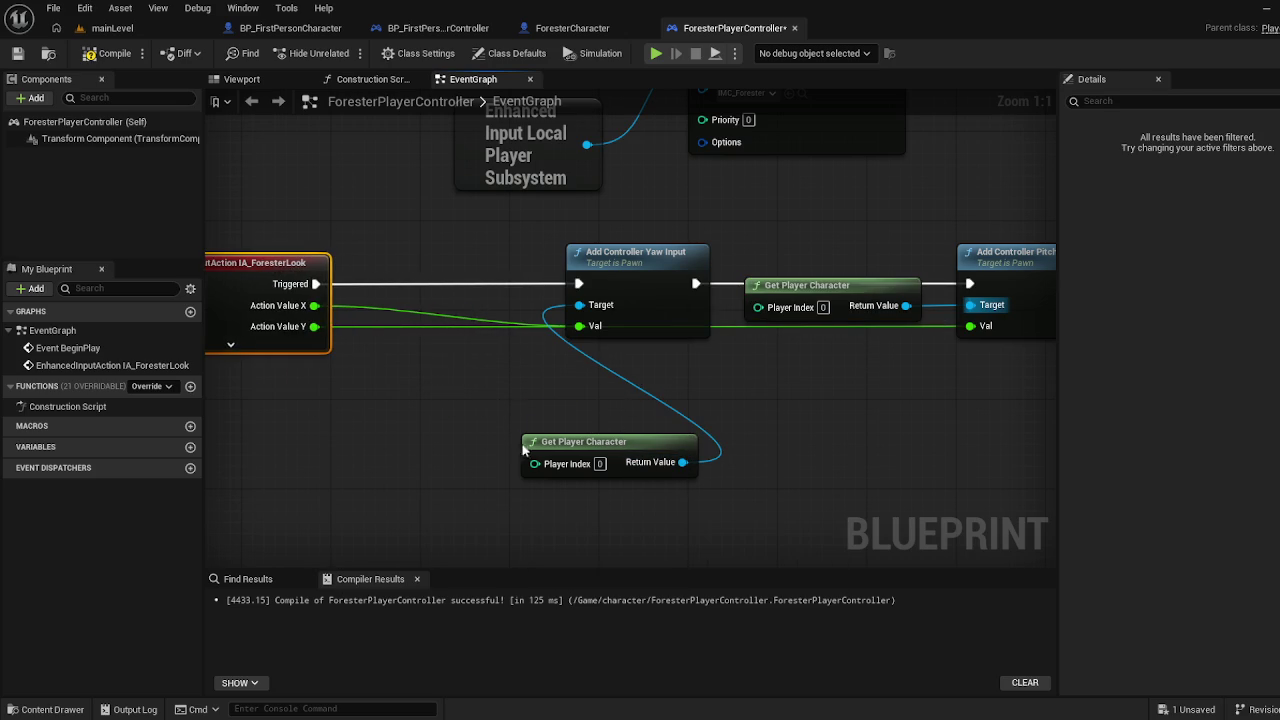
click(588, 432)
mouse_move(588, 432)
mouse_down()
mouse_move(478, 283)
mouse_move(480, 262)
mouse_up()
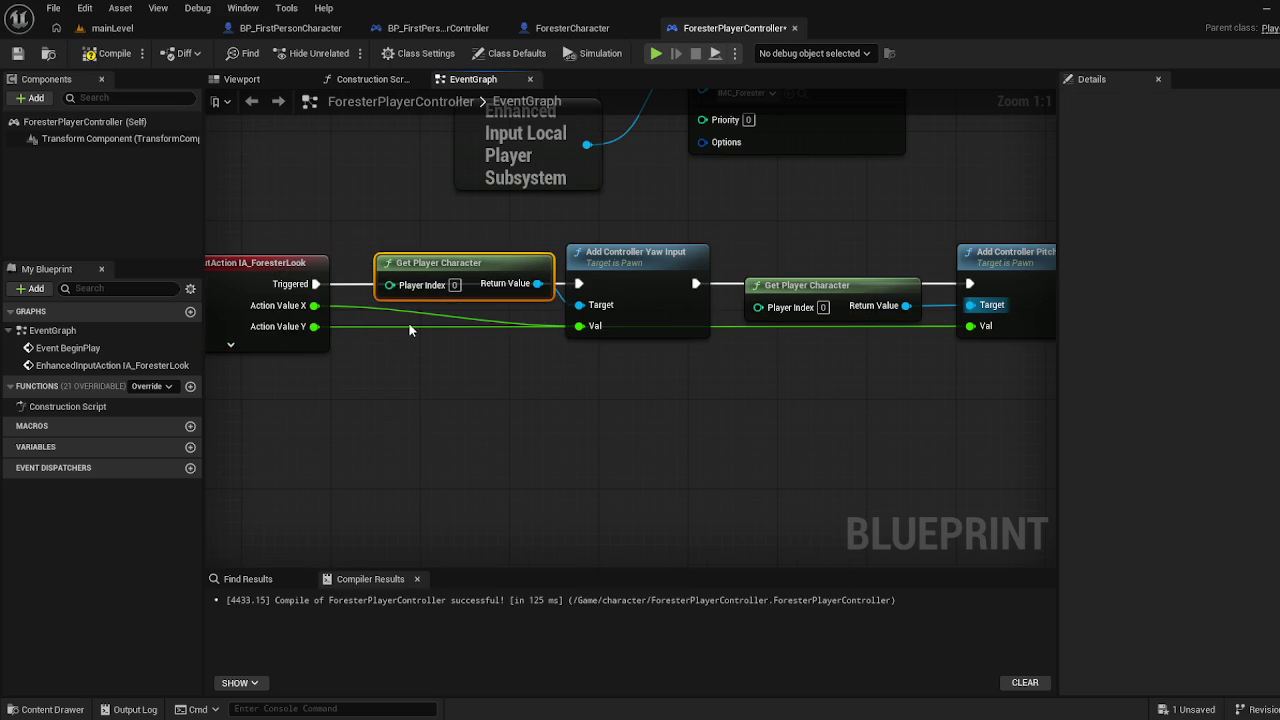
Route the Action Value Y wire through two reroute points pulled below the nodes, aligning everything
double_click(413, 318)
mouse_move(426, 325)
mouse_down()
mouse_move(456, 381)
mouse_move(503, 377)
mouse_up()
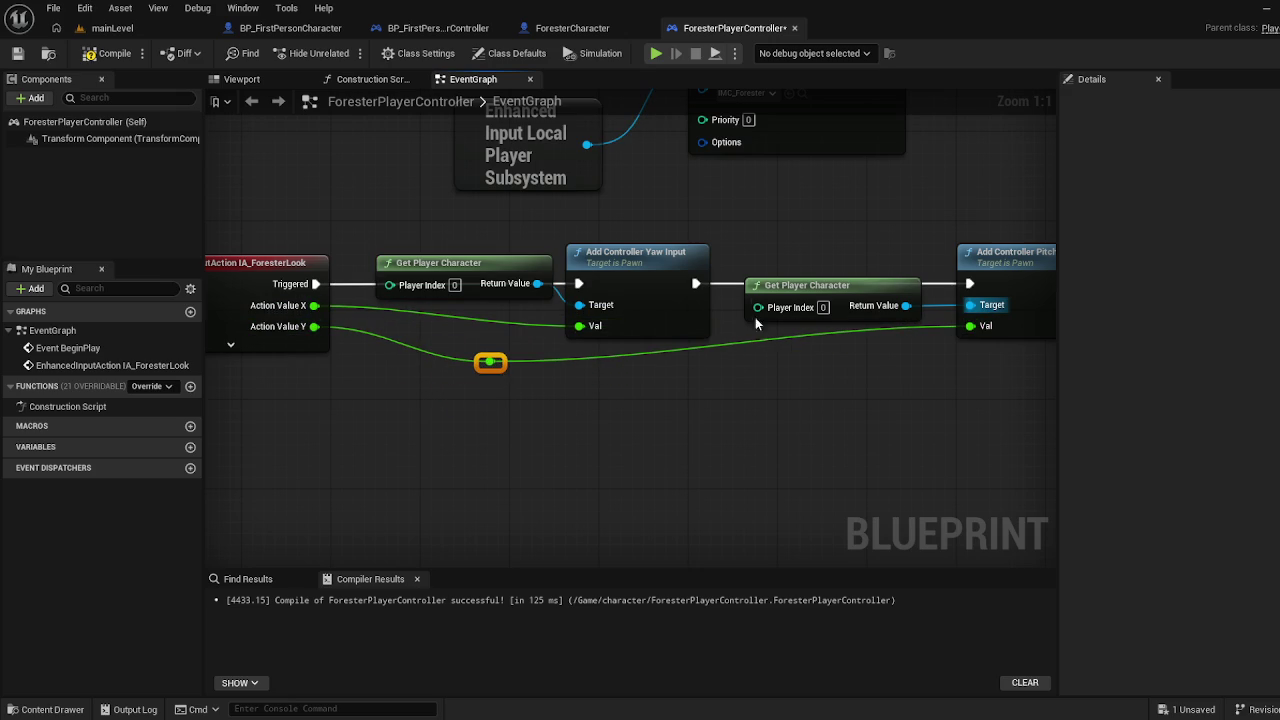
click(1021, 261)
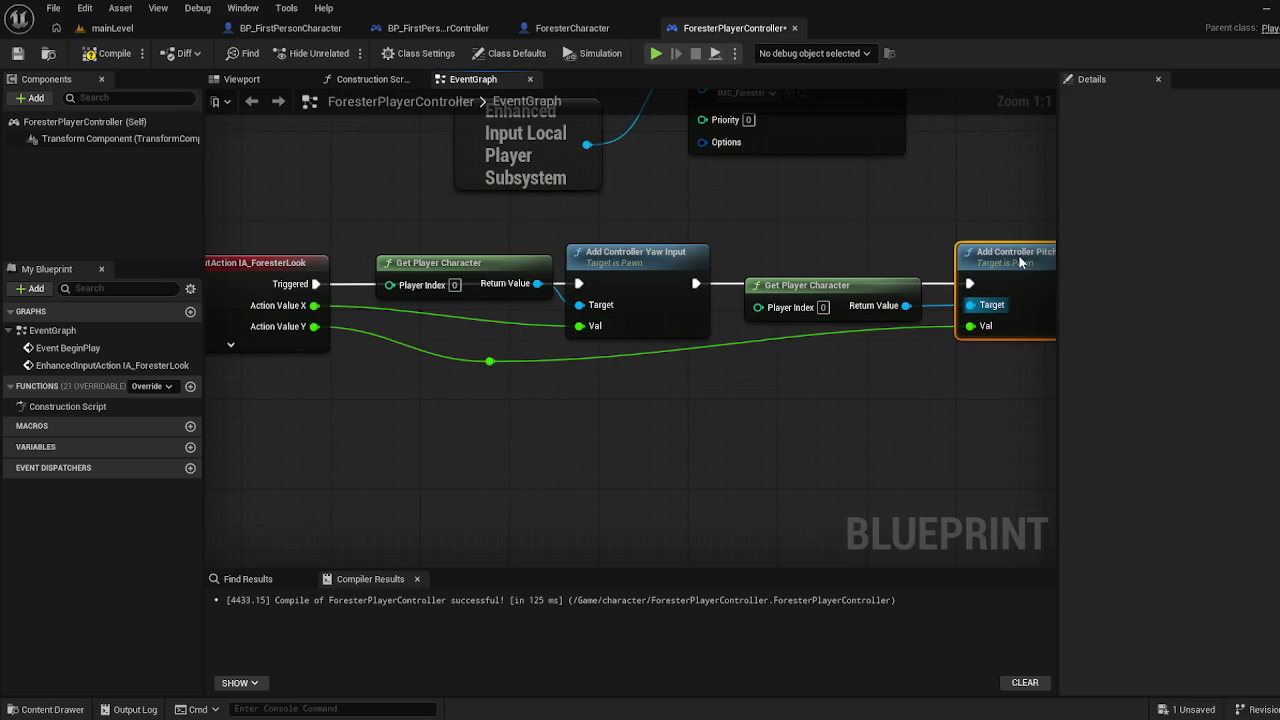
drag(443, 268, 439, 290)
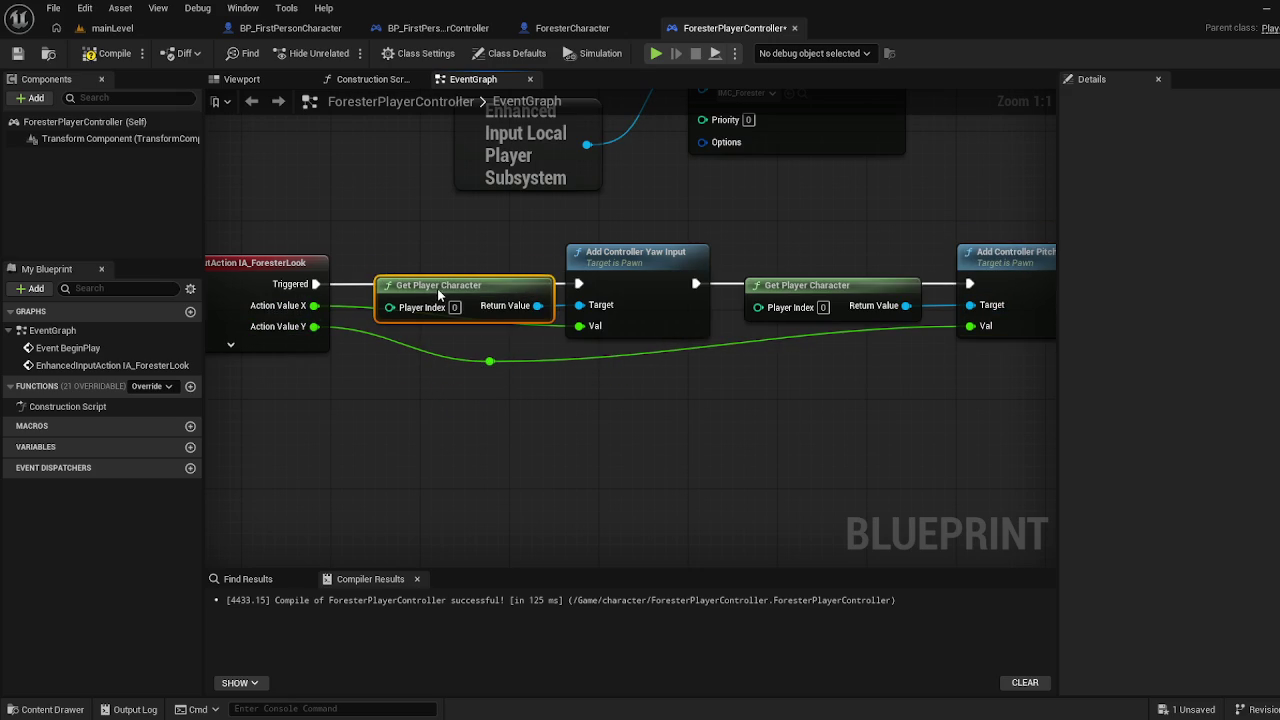
double_click(839, 330)
drag(852, 340, 864, 431)
drag(503, 357, 499, 420)
drag(815, 290, 791, 308)
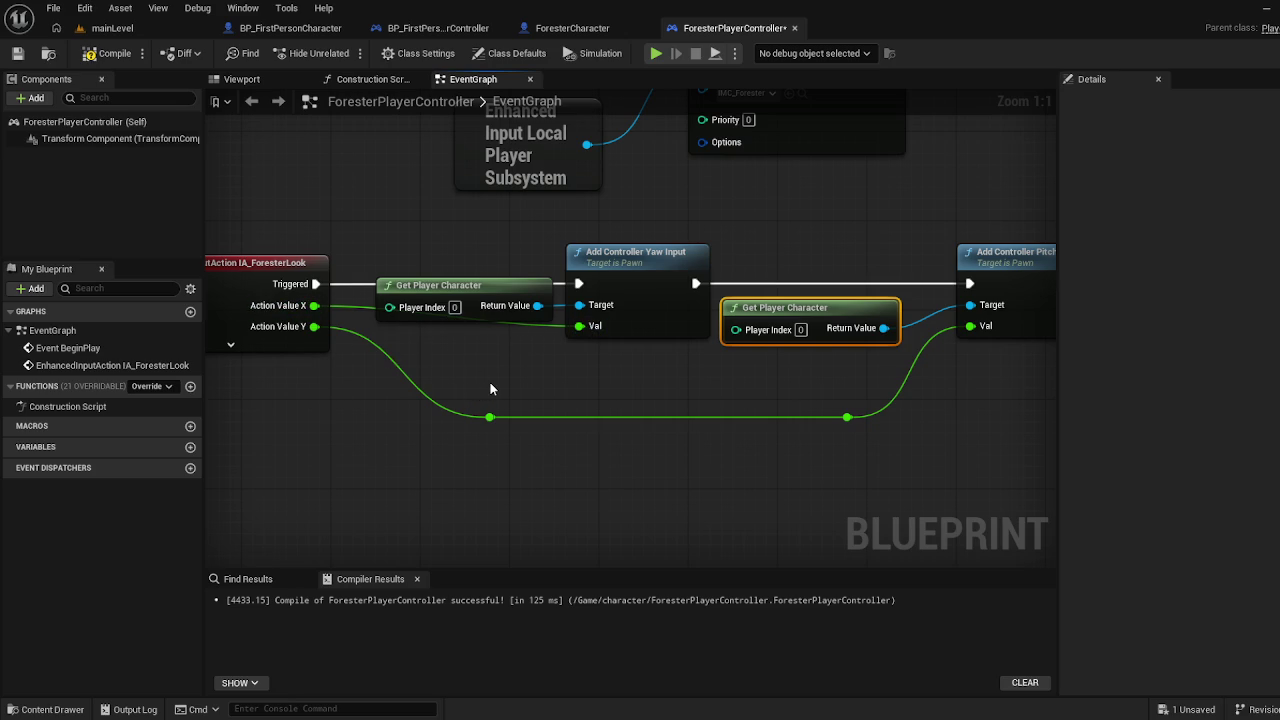
Compile and save ForesterPlayerController, glancing at the other blueprint tabs
click(107, 53)
click(17, 53)
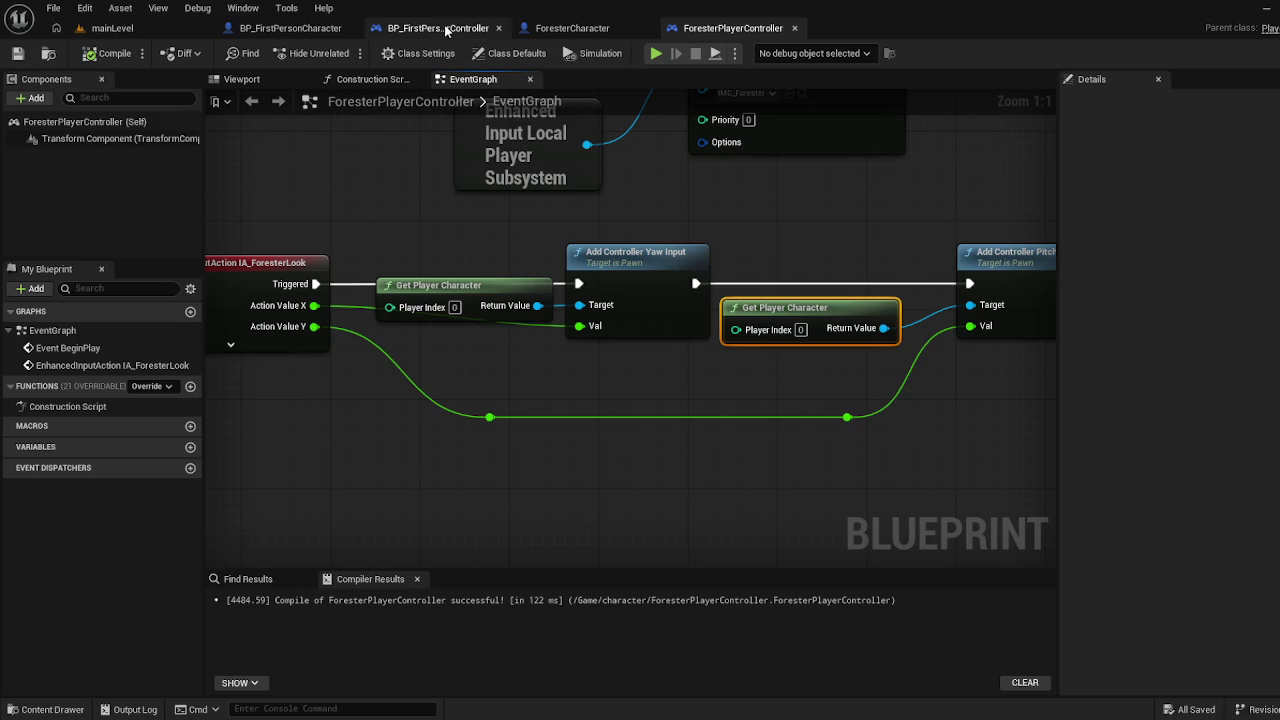
click(440, 28)
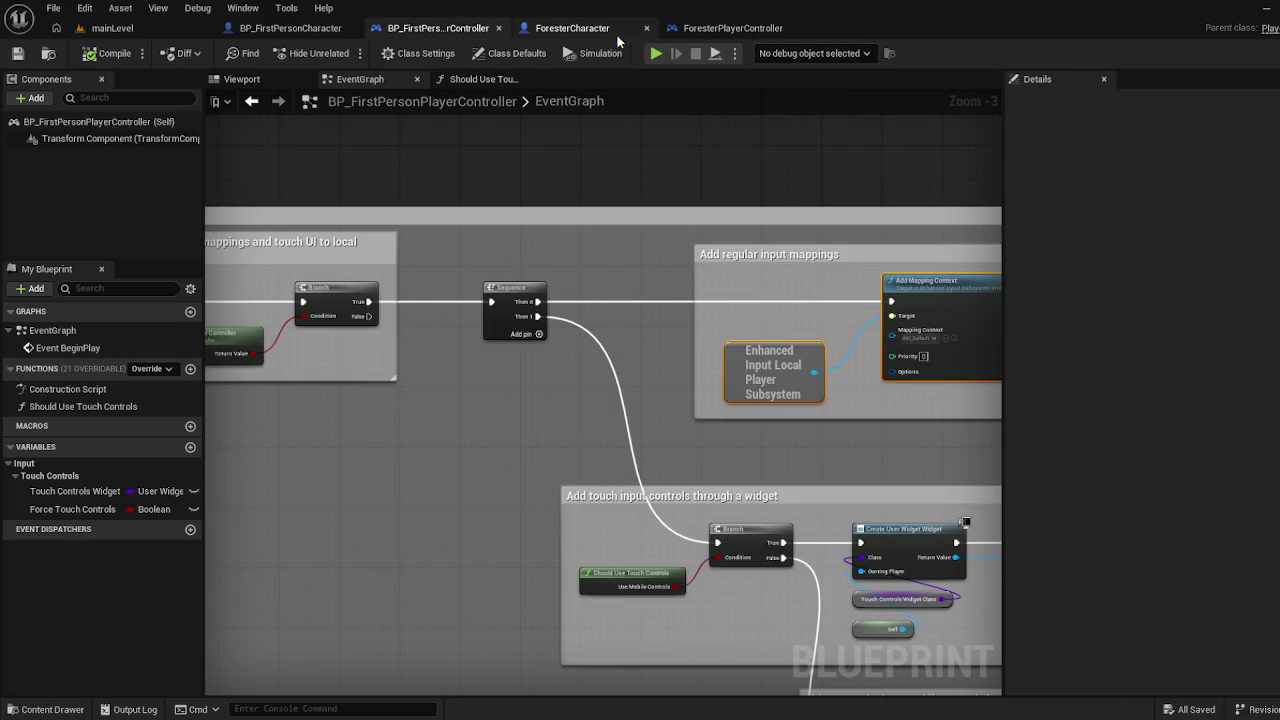
click(600, 30)
click(710, 28)
Open the Move function graph in BP_FirstPersonCharacter and frame its movement nodes
click(340, 30)
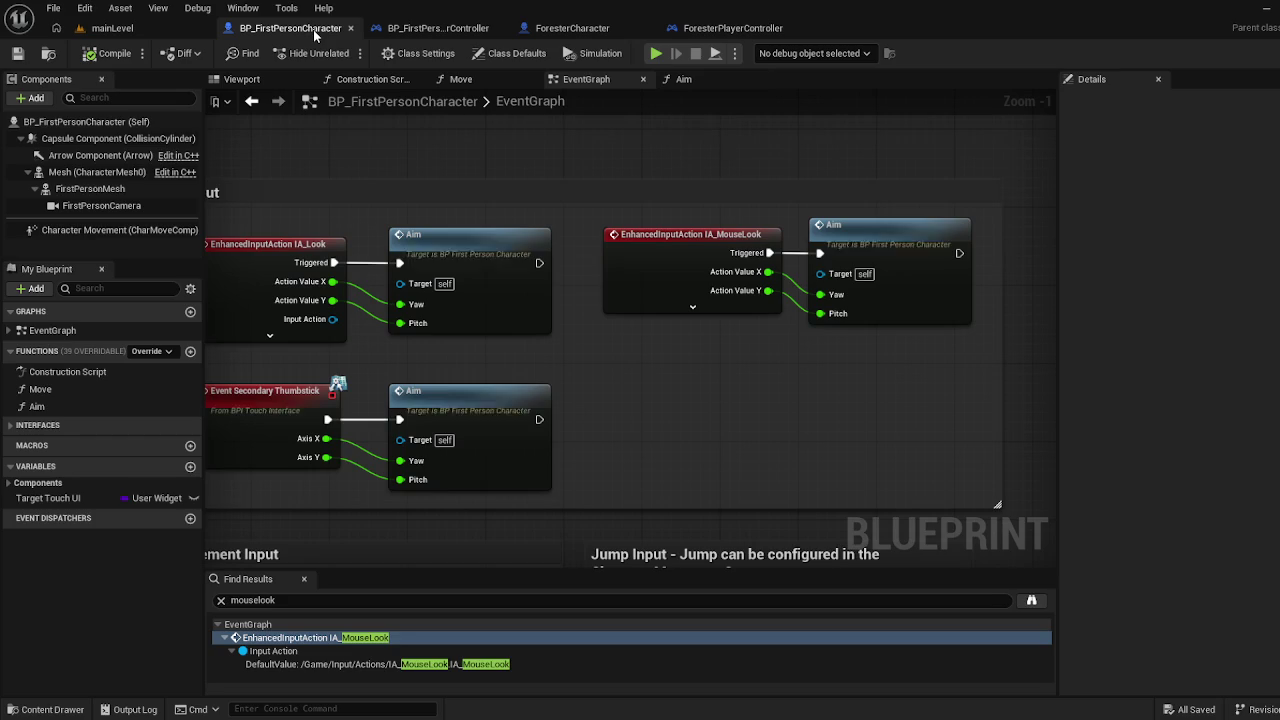
mouse_move(508, 355)
mouse_down()
mouse_move(653, 287)
mouse_move(658, 267)
mouse_move(600, 380)
mouse_move(654, 62)
mouse_up()
drag(633, 244, 585, 218)
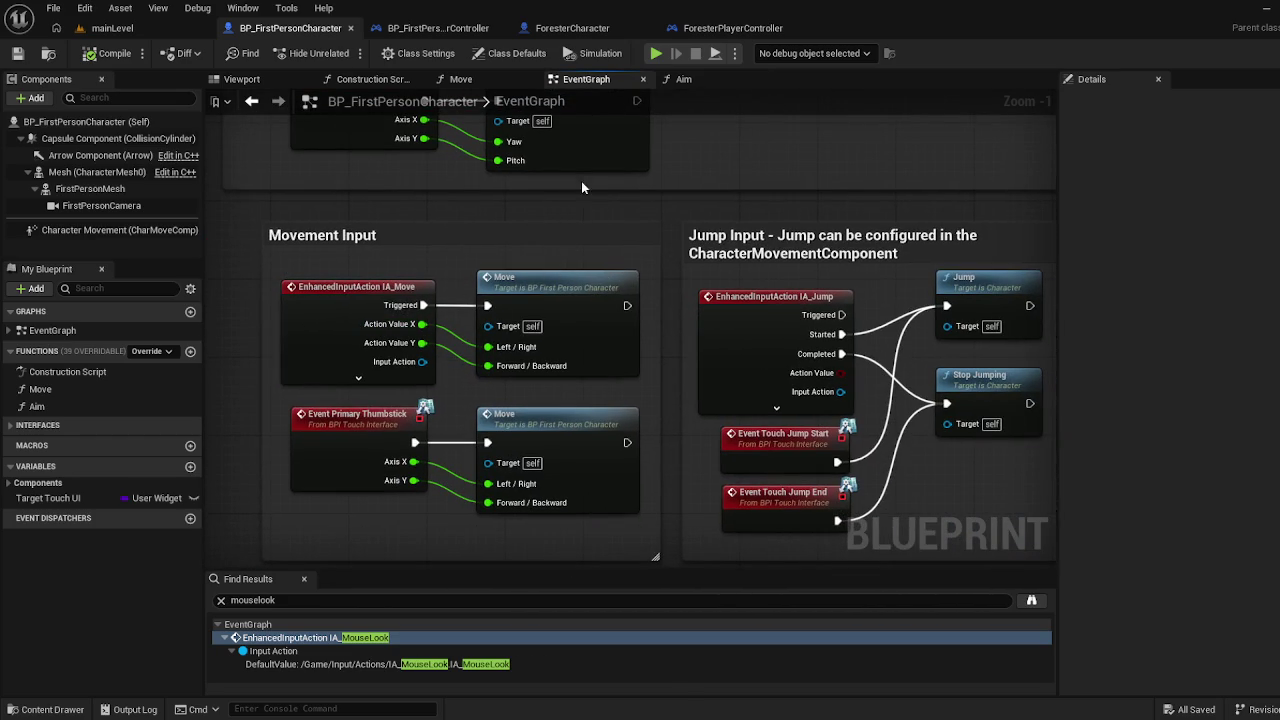
mouse_move(613, 315)
mouse_down()
mouse_move(618, 75)
mouse_move(427, 354)
mouse_up()
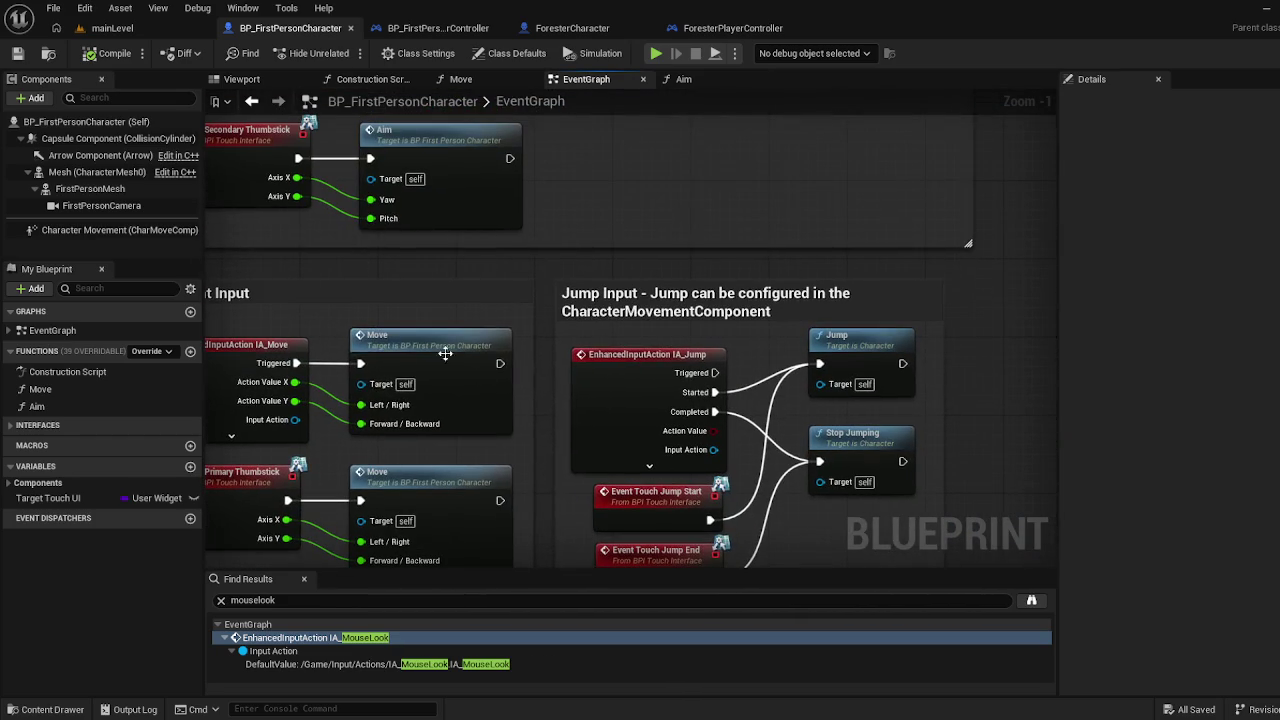
double_click(427, 354)
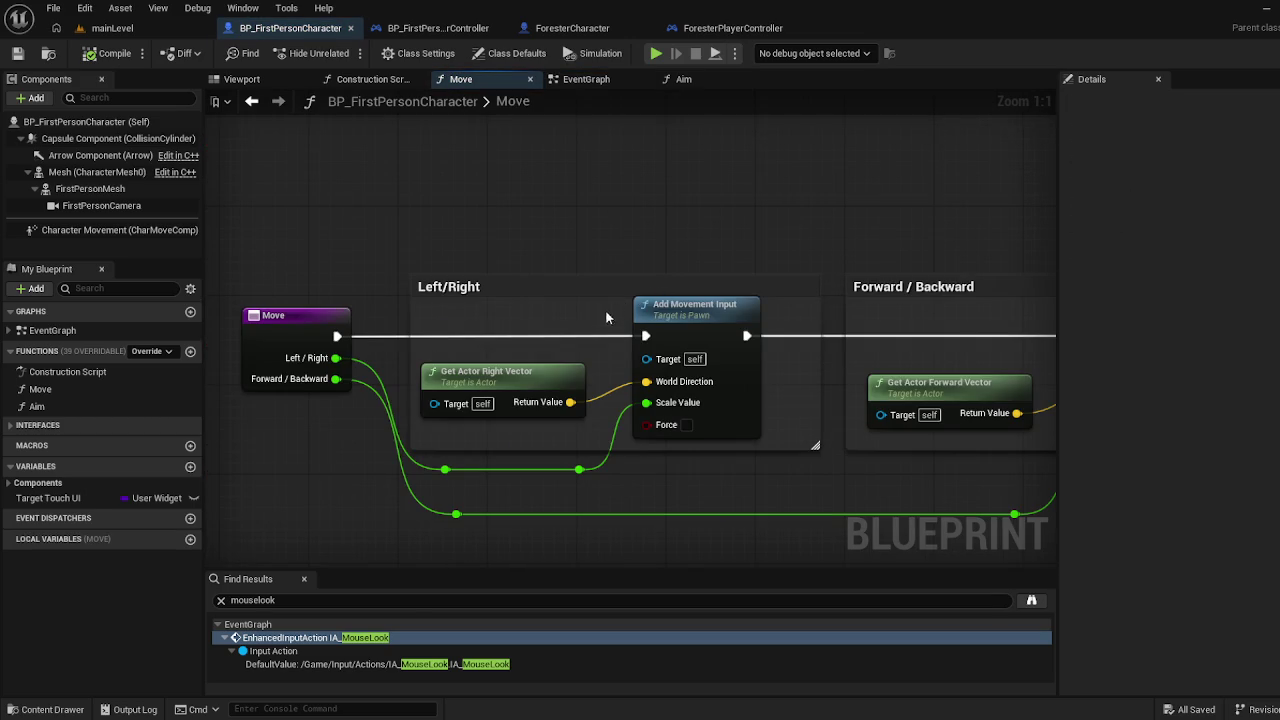
scroll(675, 312, down, 1)
mouse_move(675, 312)
mouse_down()
mouse_move(449, 258)
mouse_move(456, 220)
mouse_move(650, 240)
mouse_move(659, 277)
mouse_up()
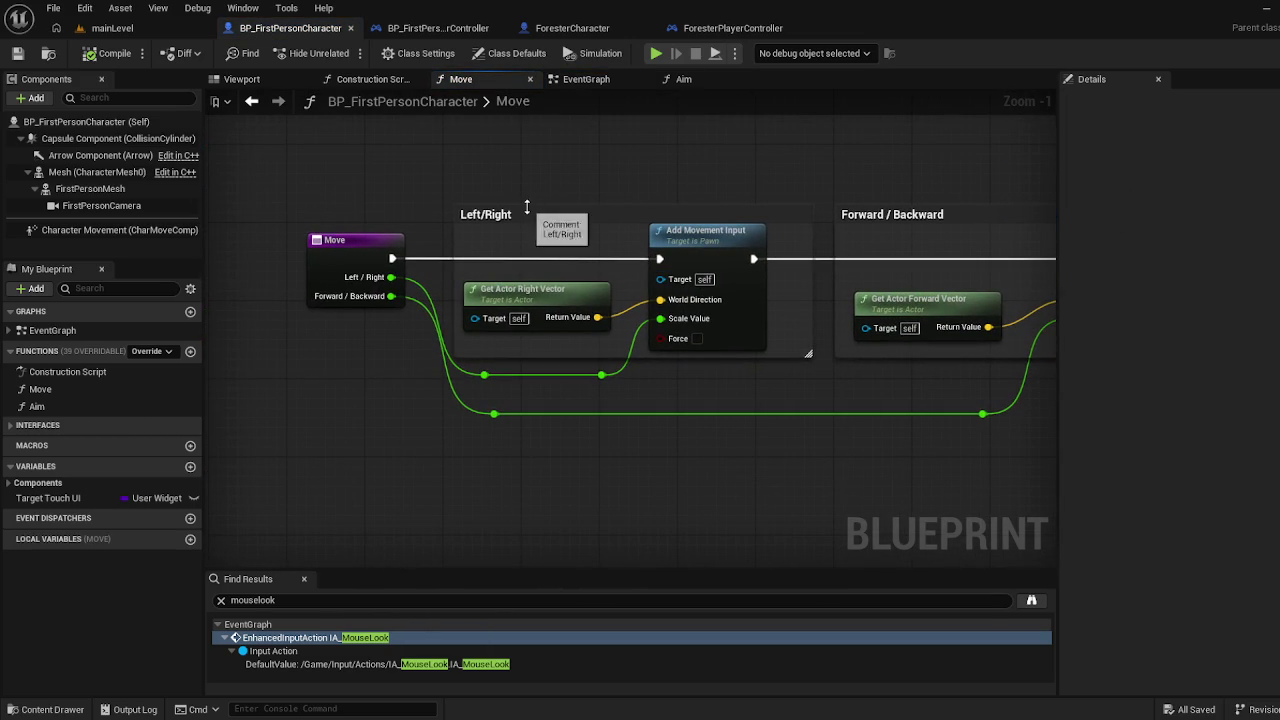
mouse_move(668, 250)
mouse_down()
mouse_move(420, 278)
mouse_move(628, 270)
mouse_up()
Select and copy both Add Movement Input chains with their reroutes, then return to ForesterPlayerController
mouse_move(352, 475)
mouse_down()
mouse_move(829, 414)
mouse_move(955, 248)
mouse_up()
mouse_move(272, 482)
mouse_down()
mouse_move(351, 403)
mouse_move(491, 383)
mouse_move(321, 444)
mouse_move(470, 300)
mouse_move(984, 240)
mouse_up()
click(370, 463)
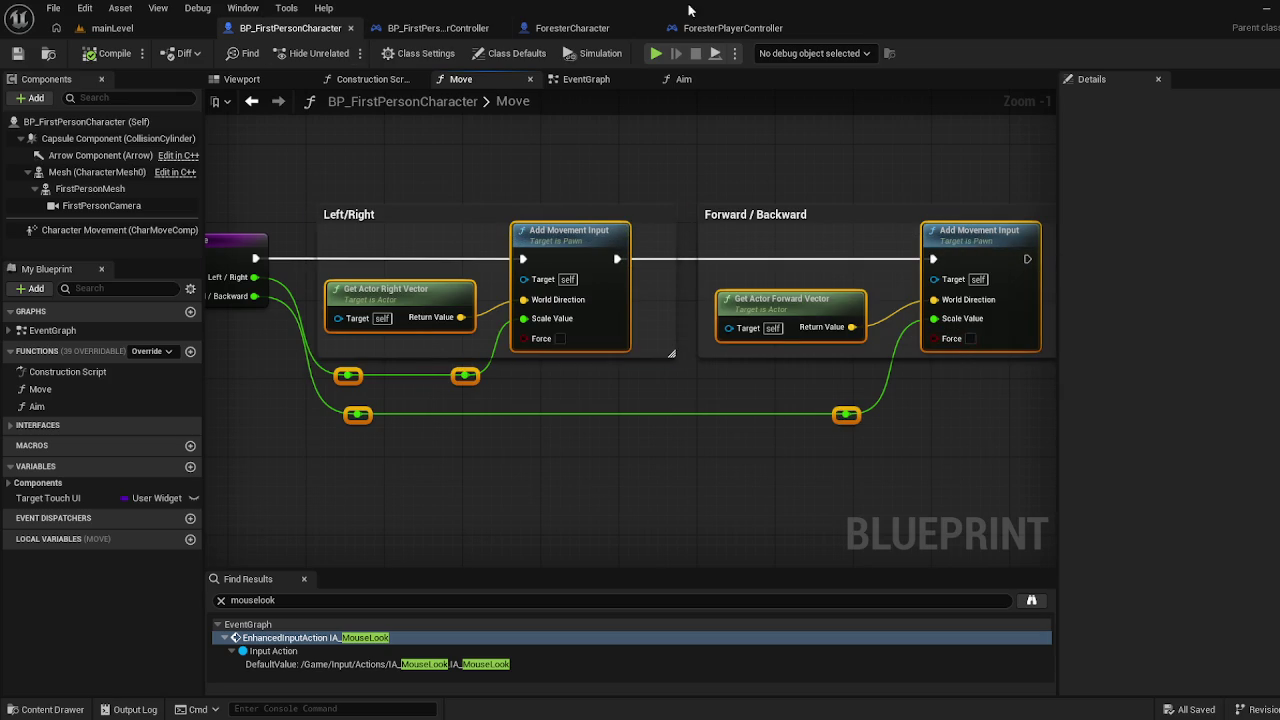
click(733, 27)
mouse_move(423, 415)
mouse_down()
mouse_move(641, 297)
mouse_move(489, 366)
mouse_up()
scroll(560, 370, down, 3)
Paste the movement nodes and add an IA_ForesterMove event to their left with pins expanded
key(ctrl+v)
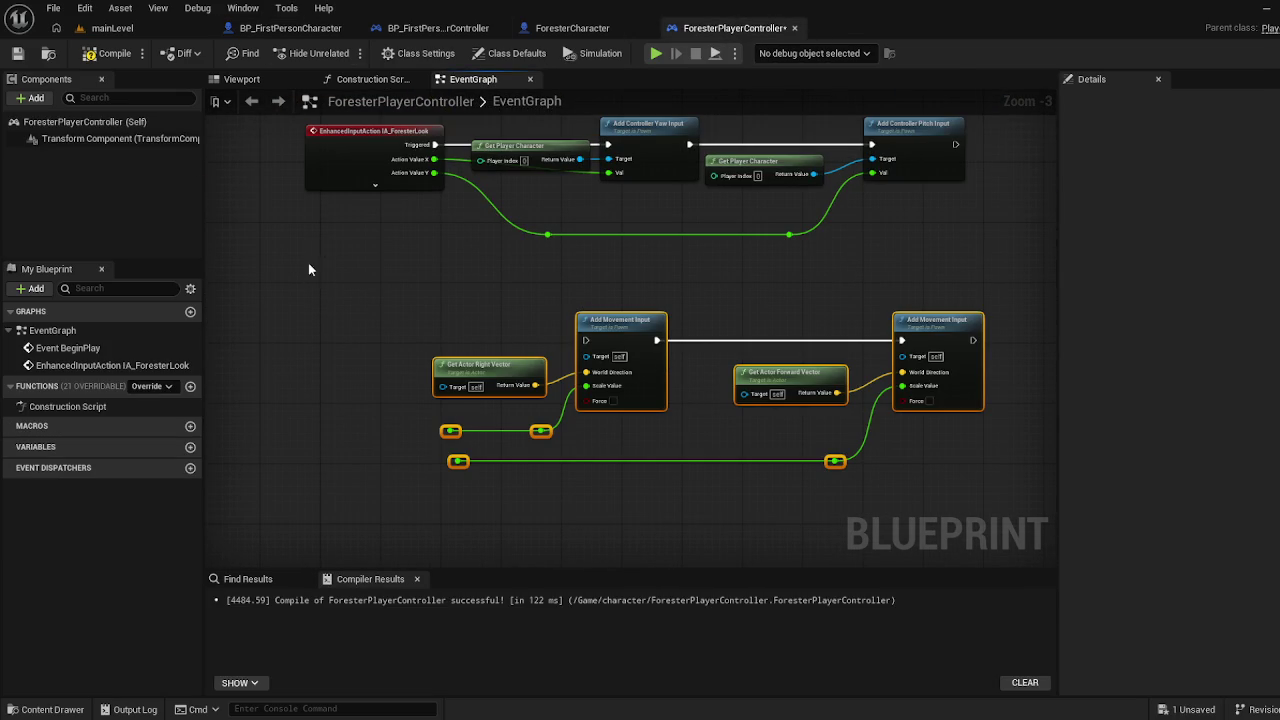
right_click(346, 343)
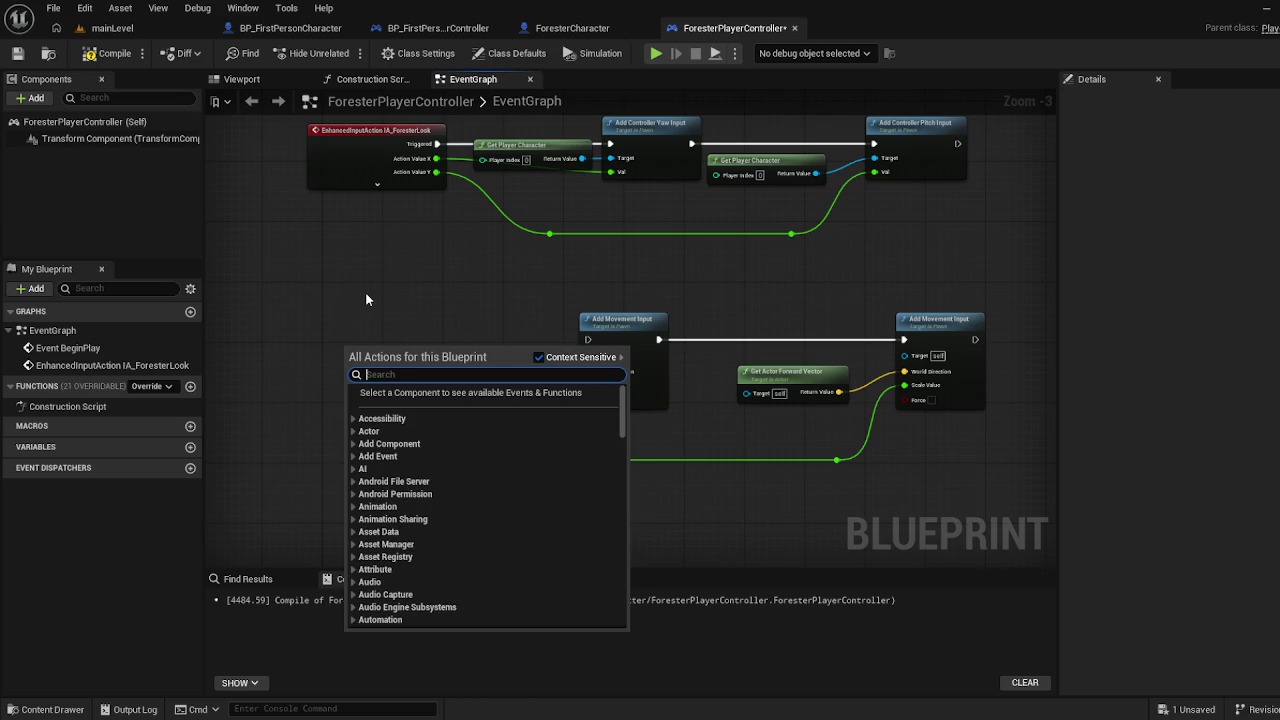
text(ia_)
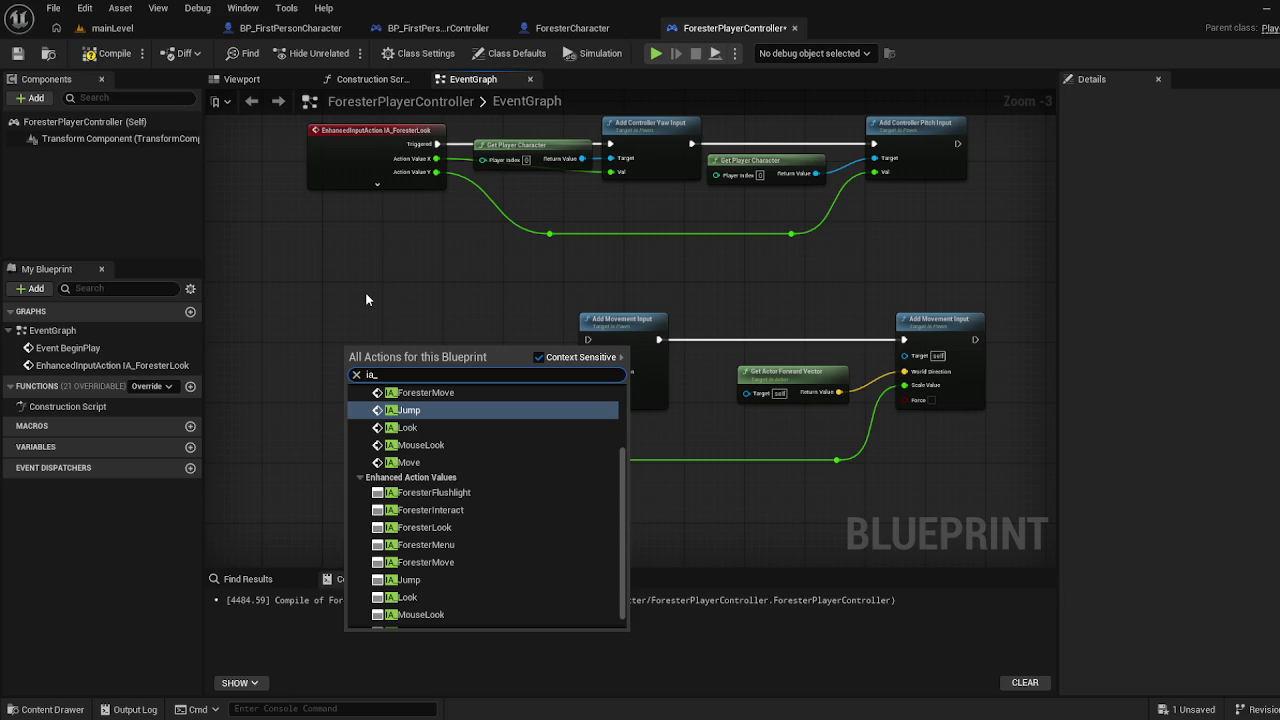
text(move)
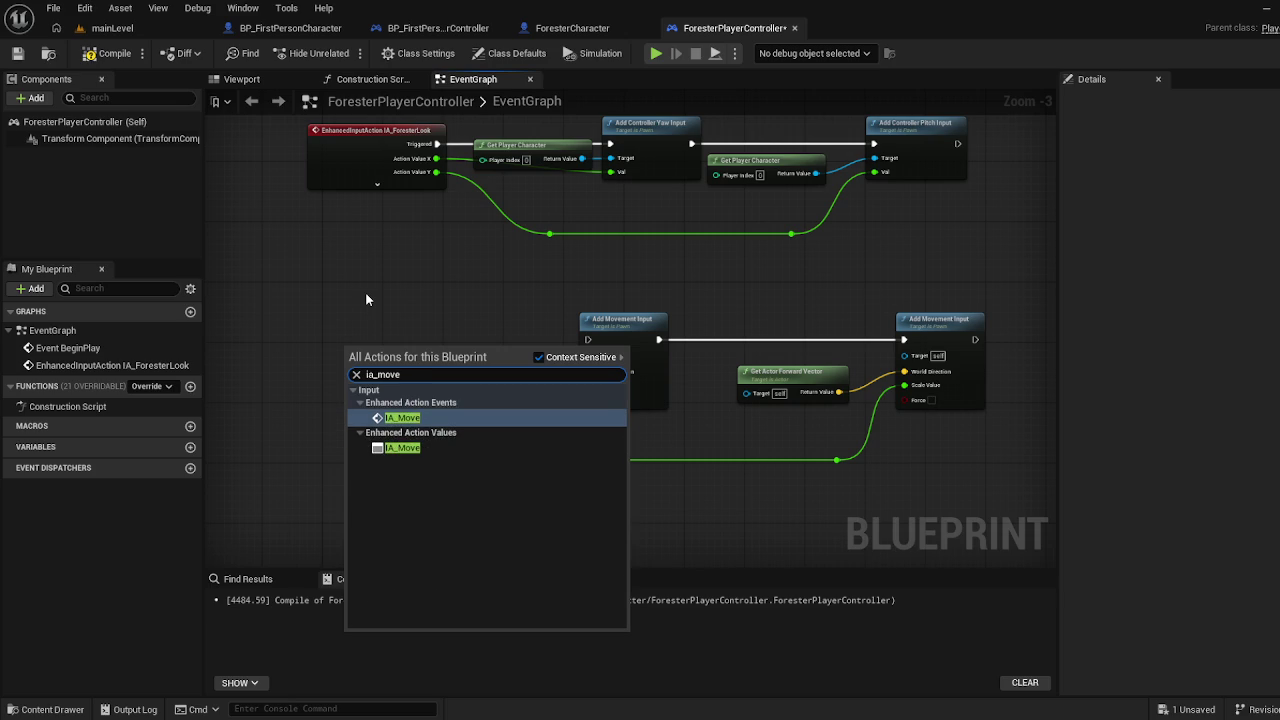
key(BackSpace)
key(BackSpace)
key(BackSpace)
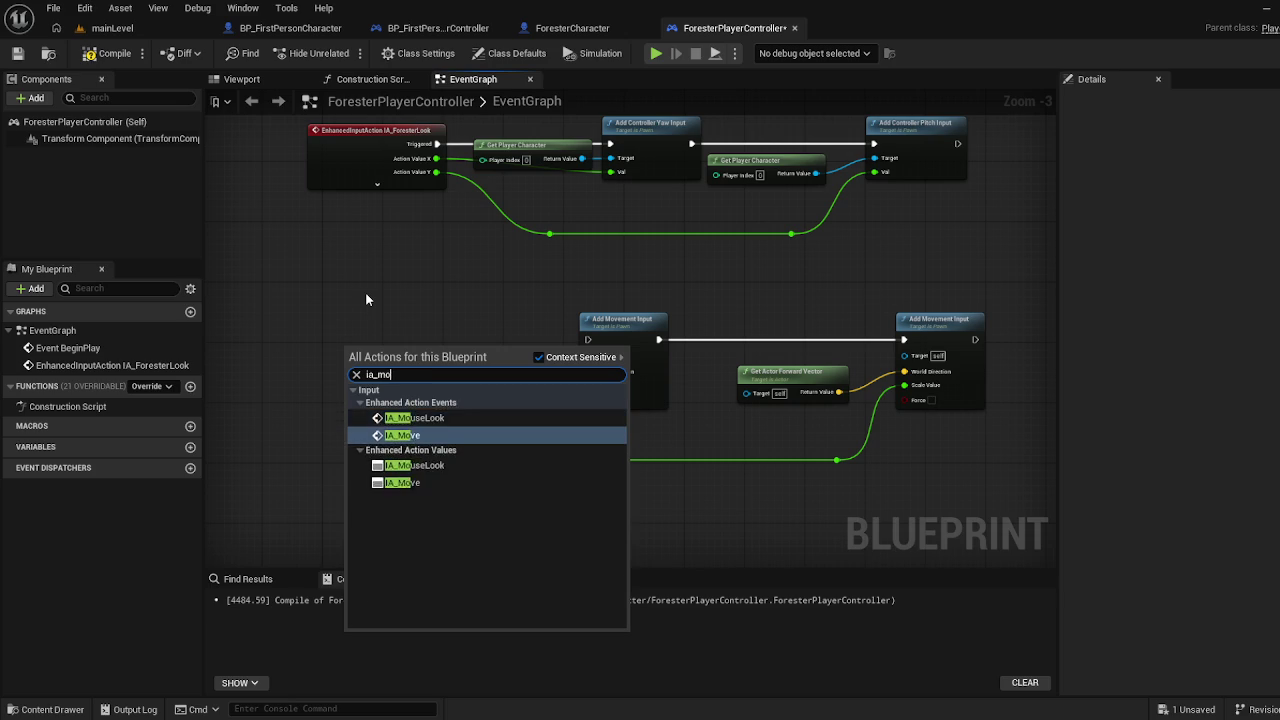
text(fa)
key(BackSpace)
text(or)
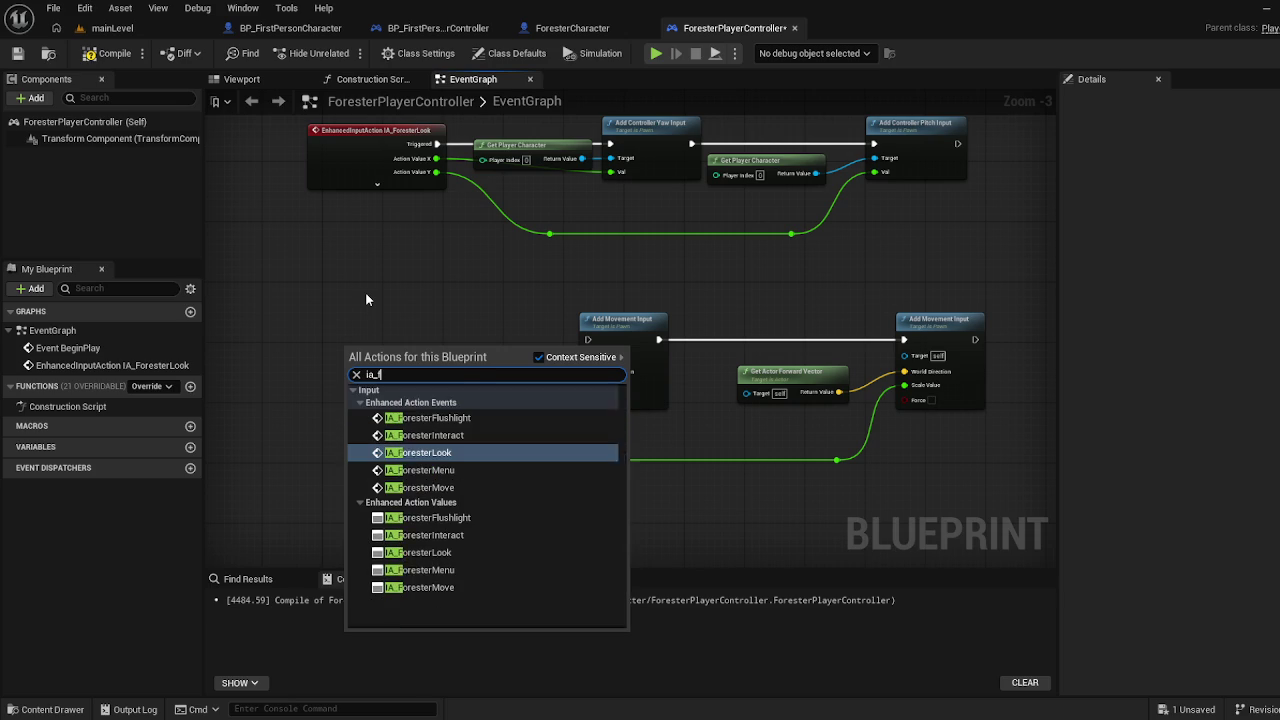
key(Down)
key(Down)
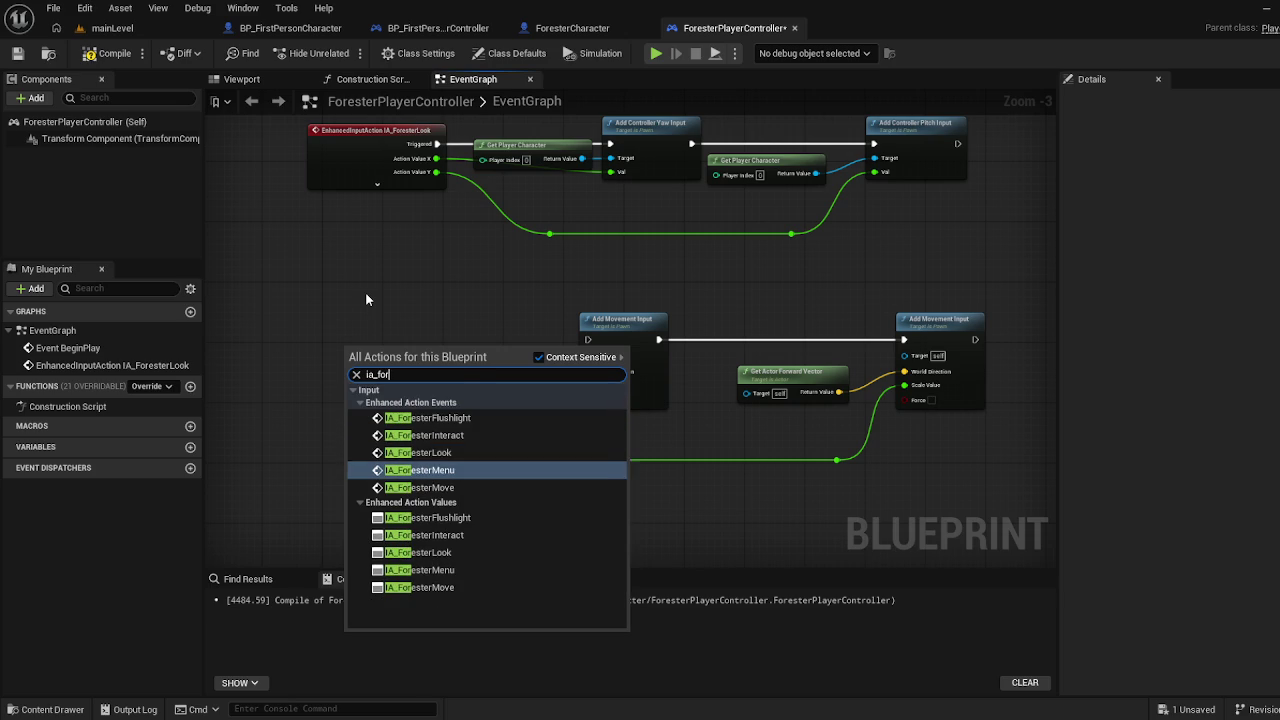
key(Return)
mouse_move(415, 348)
mouse_down()
mouse_move(235, 325)
mouse_move(634, 346)
mouse_move(600, 340)
mouse_up()
click(224, 367)
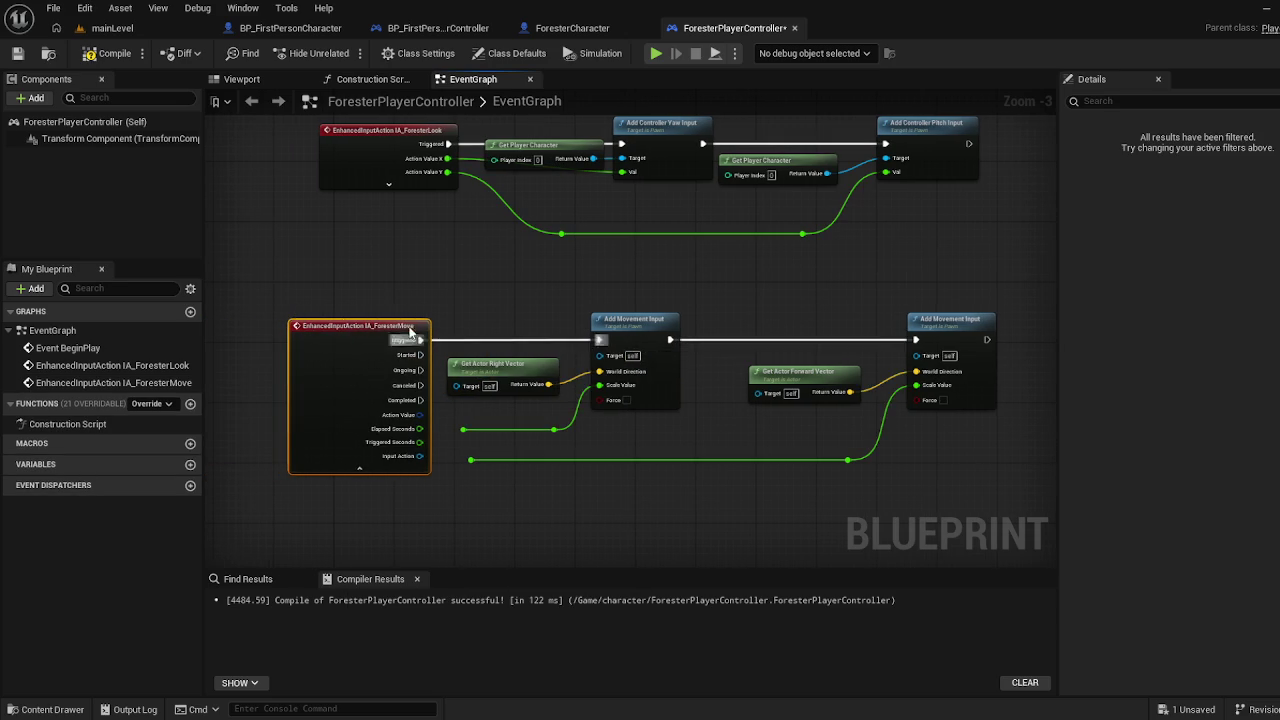
Wire IA_ForesterMove's Triggered to Add Movement Input and split Action Value into X/Y scale values
drag(395, 333, 353, 340)
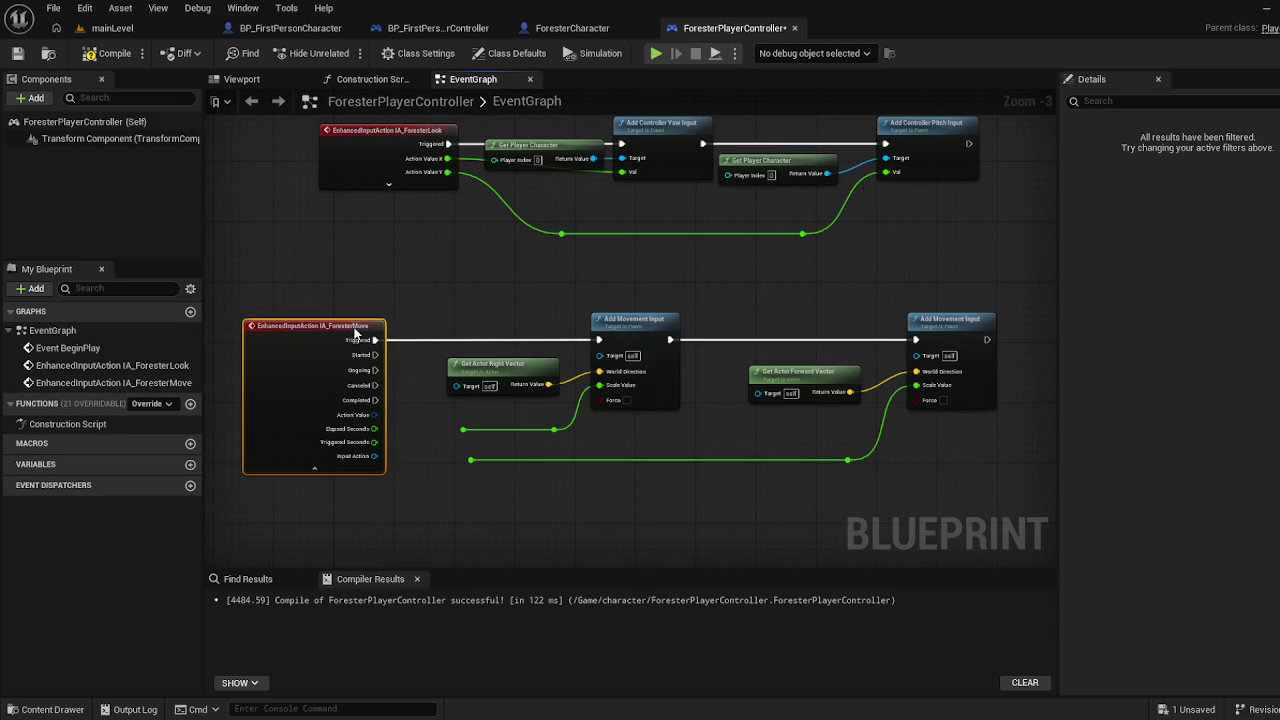
scroll(405, 444, up, 3)
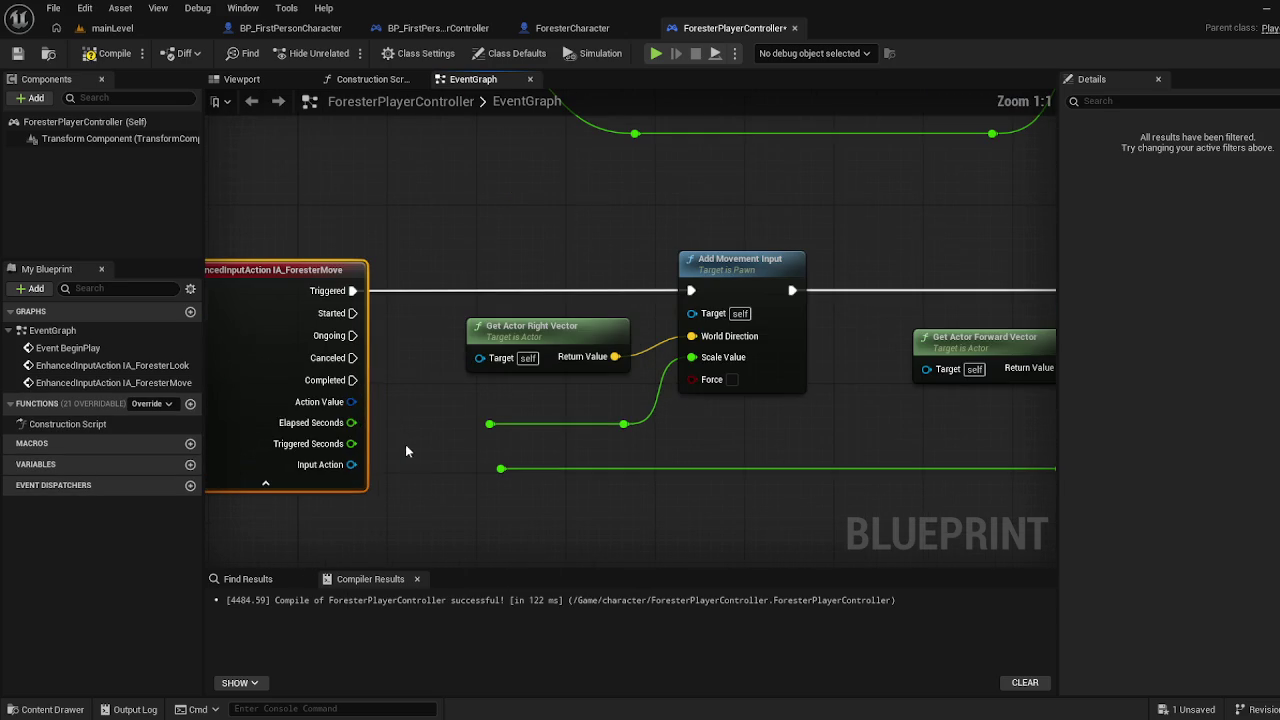
right_click(352, 402)
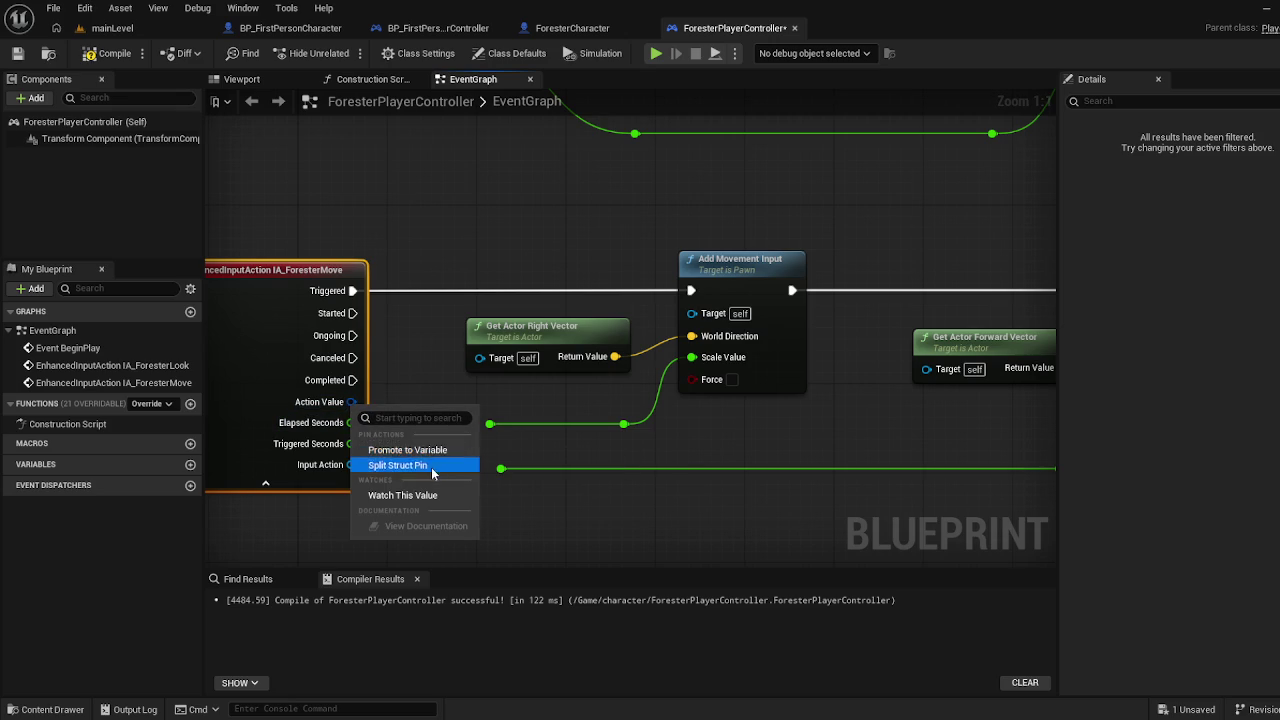
click(420, 464)
mouse_move(352, 402)
mouse_down()
mouse_move(490, 425)
mouse_move(501, 468)
mouse_up()
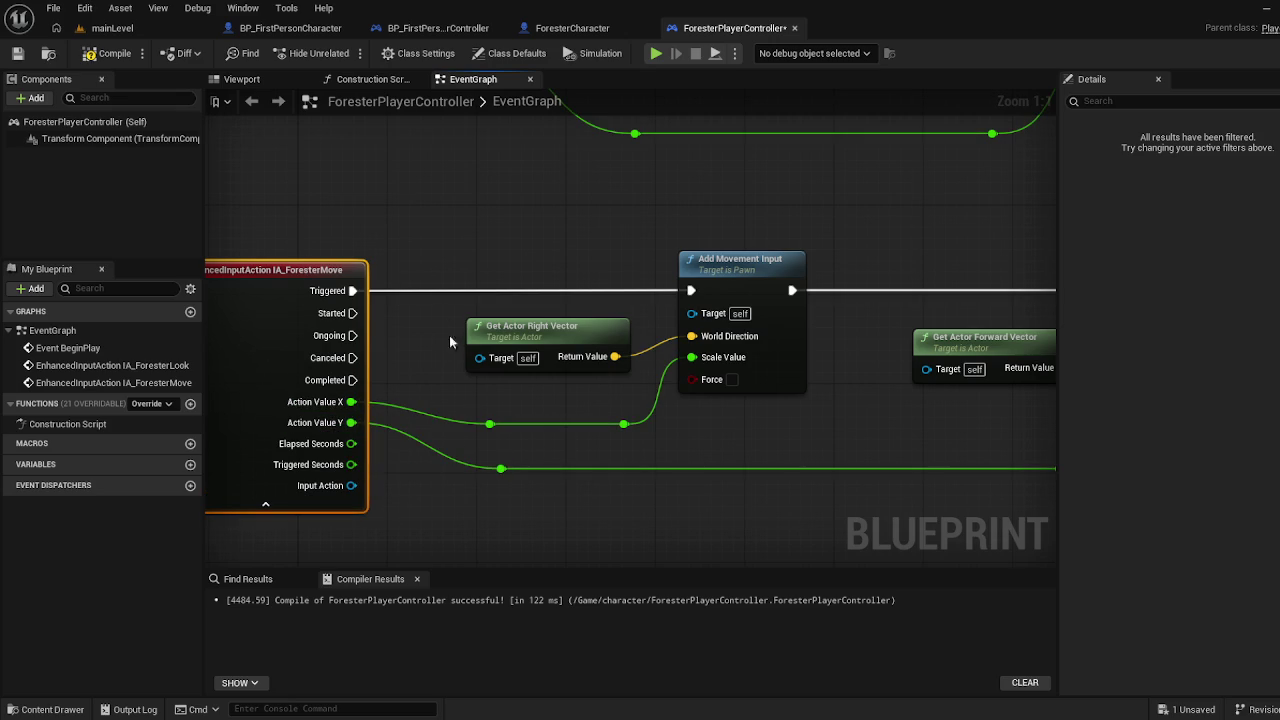
drag(703, 208, 334, 194)
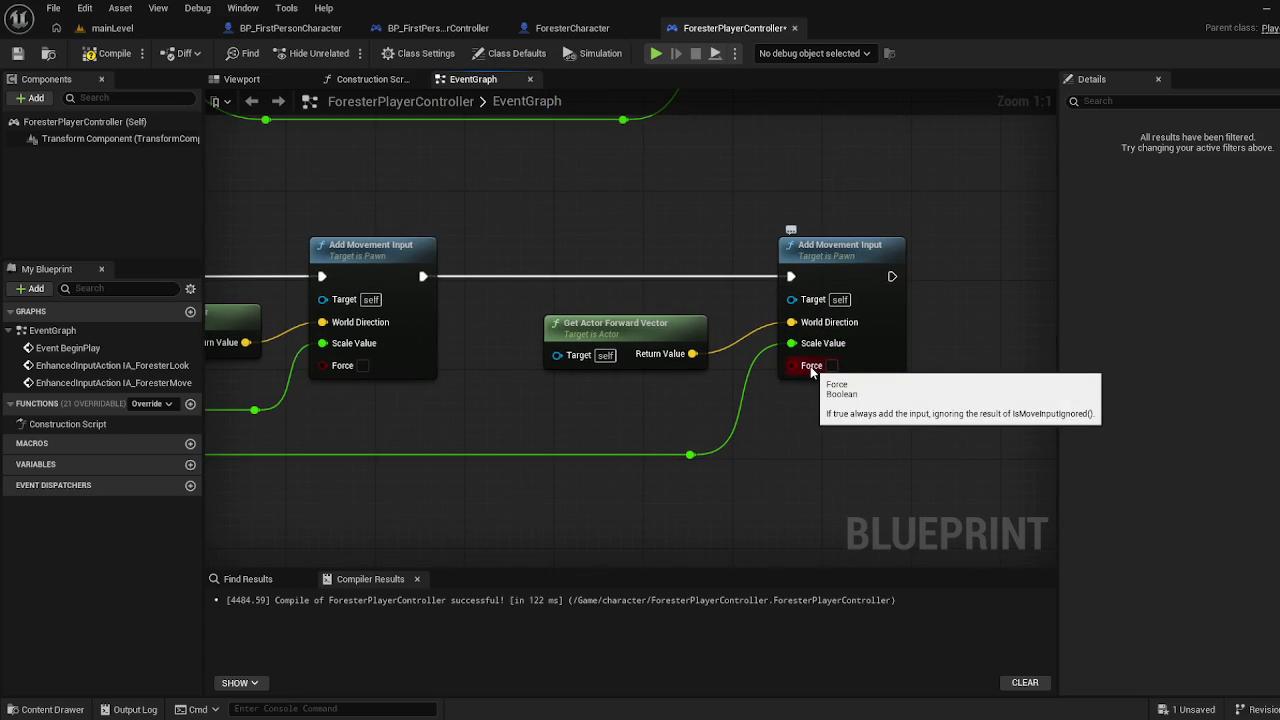
mouse_move(510, 208)
mouse_down()
mouse_move(565, 394)
mouse_move(628, 408)
mouse_move(616, 404)
mouse_up()
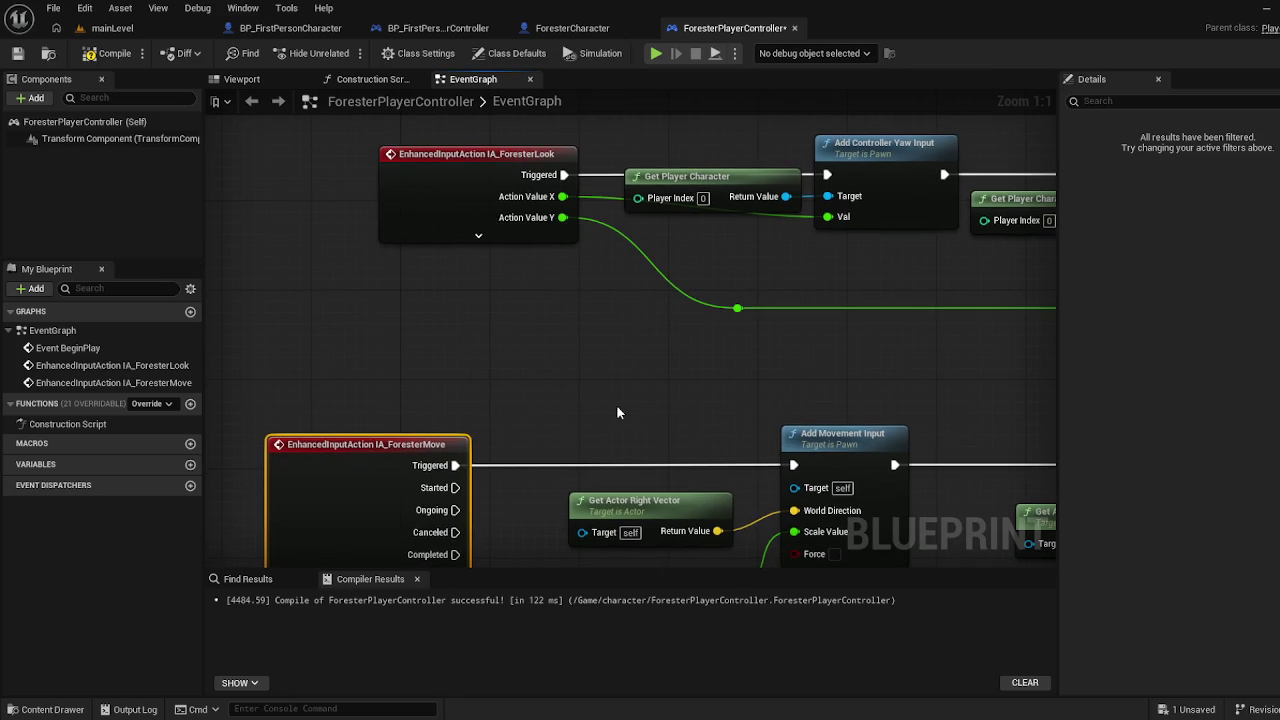
Add Get Player Pawn and feed it into Add Movement Input and Get Actor Right Vector Targets
right_click(616, 404)
text(get paw)
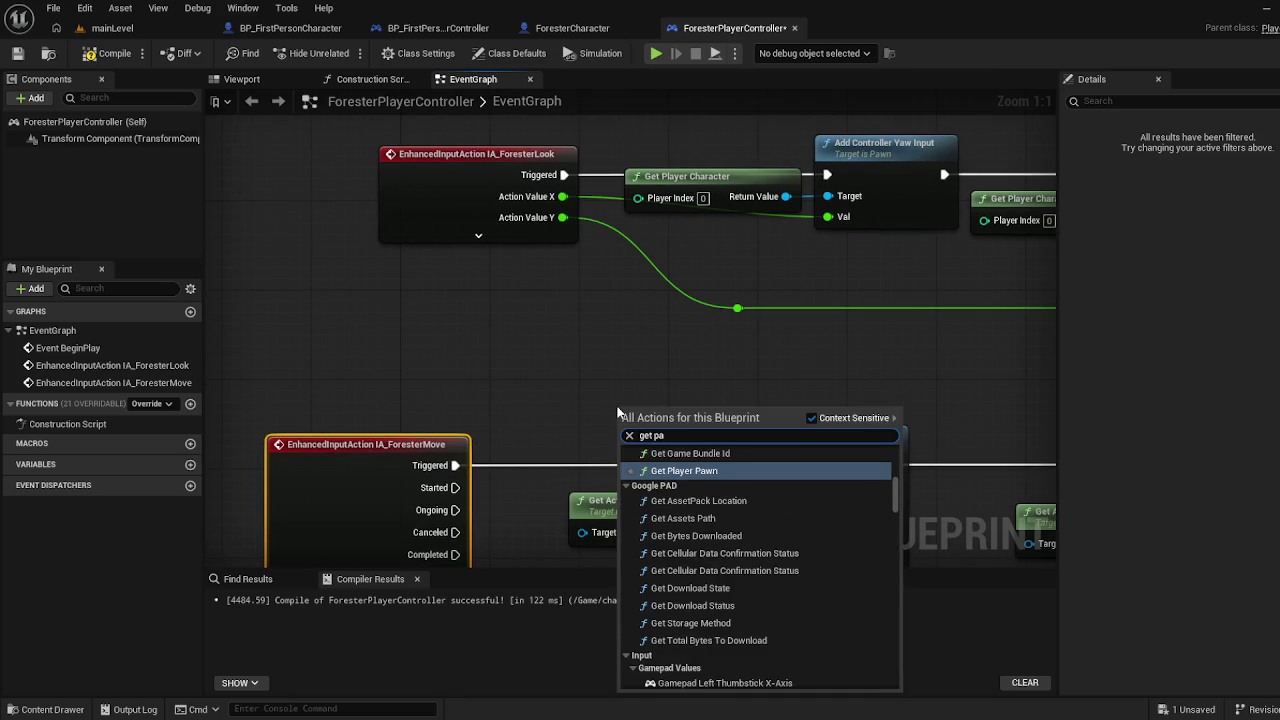
click(724, 464)
mouse_move(708, 403)
mouse_down()
mouse_move(553, 358)
mouse_move(493, 220)
mouse_up()
drag(412, 193, 588, 293)
mouse_move(412, 193)
mouse_down()
mouse_move(387, 343)
mouse_move(377, 338)
mouse_up()
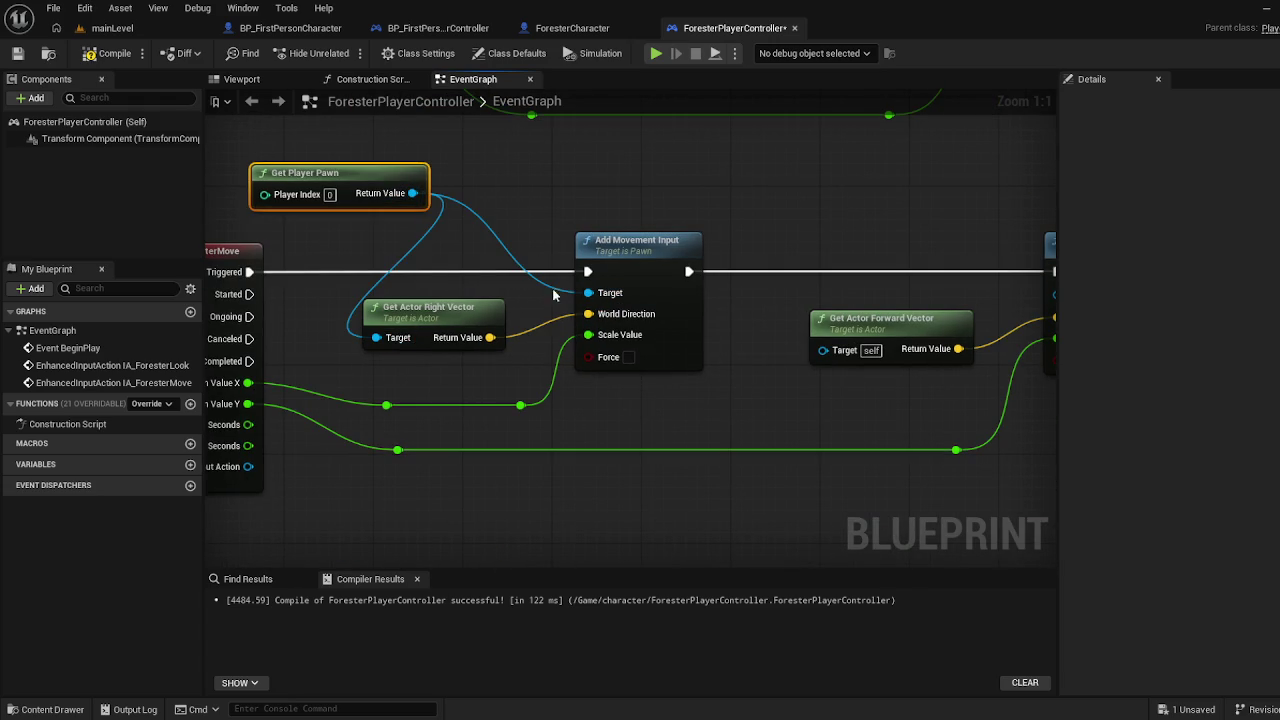
Duplicate Get Player Pawn for the forward-vector chain, compile, save, and return to mainLevel
key(ctrl+c)
key(ctrl+v)
drag(508, 171, 829, 168)
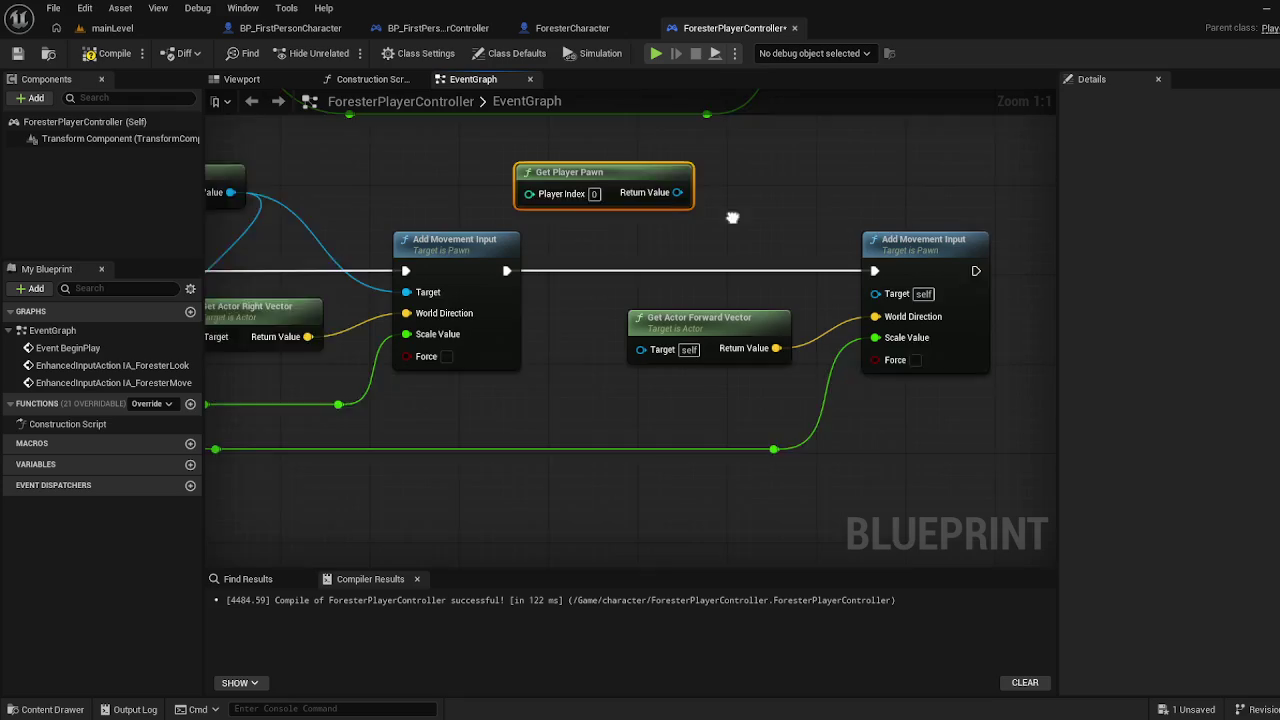
mouse_move(503, 200)
mouse_down()
mouse_move(703, 300)
mouse_move(514, 309)
mouse_move(476, 357)
mouse_up()
click(108, 53)
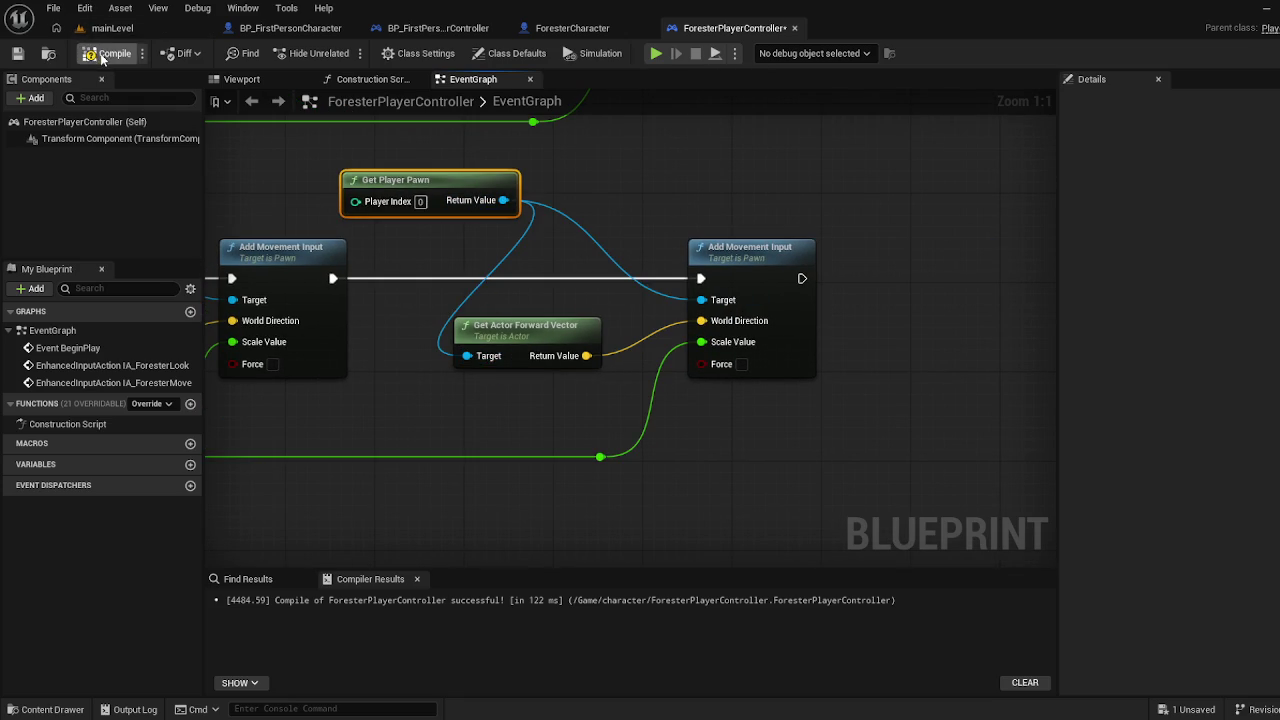
click(17, 53)
click(112, 28)
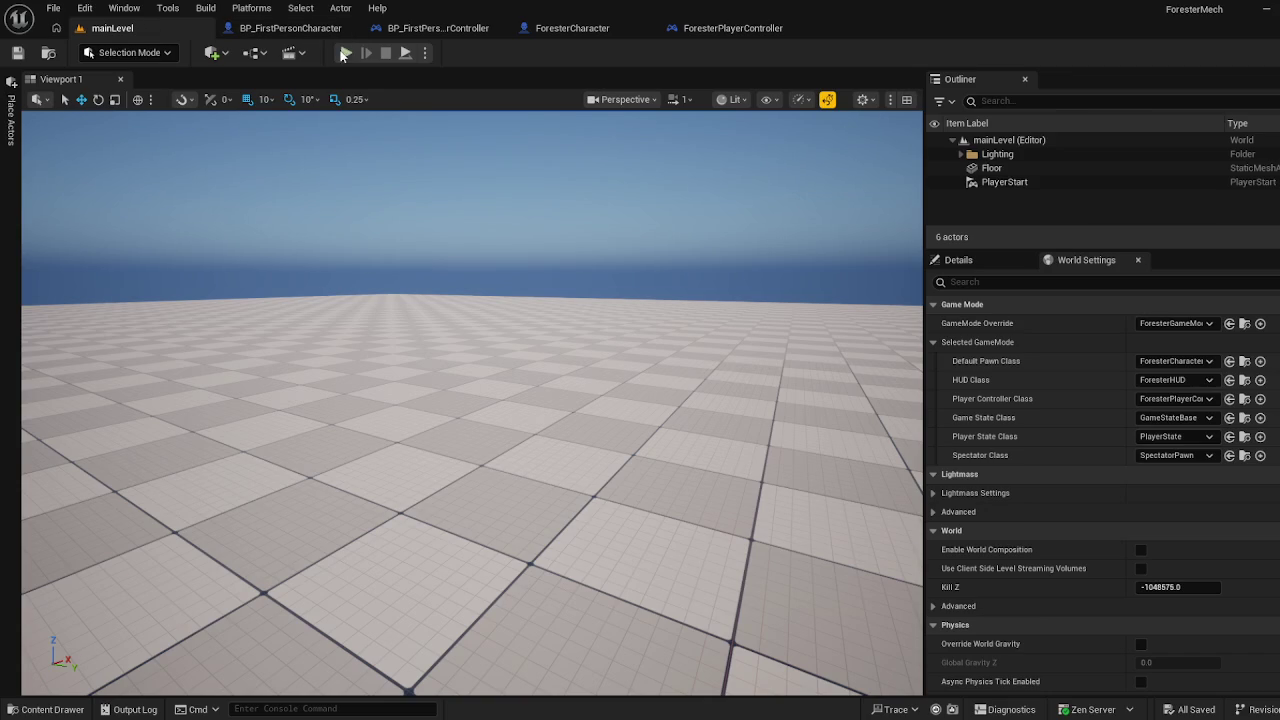
Play-test mainLevel's look and move controls, then reopen the ForesterPlayerController graph
key(alt+p)
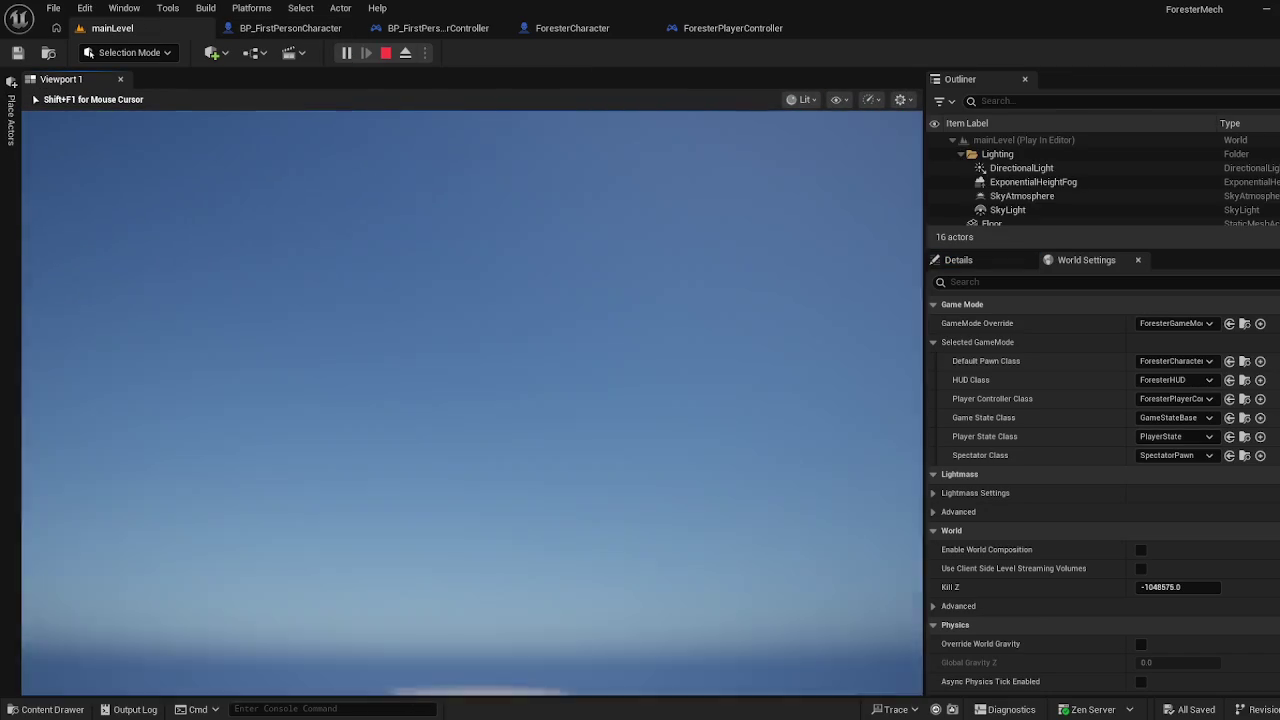
key(Escape)
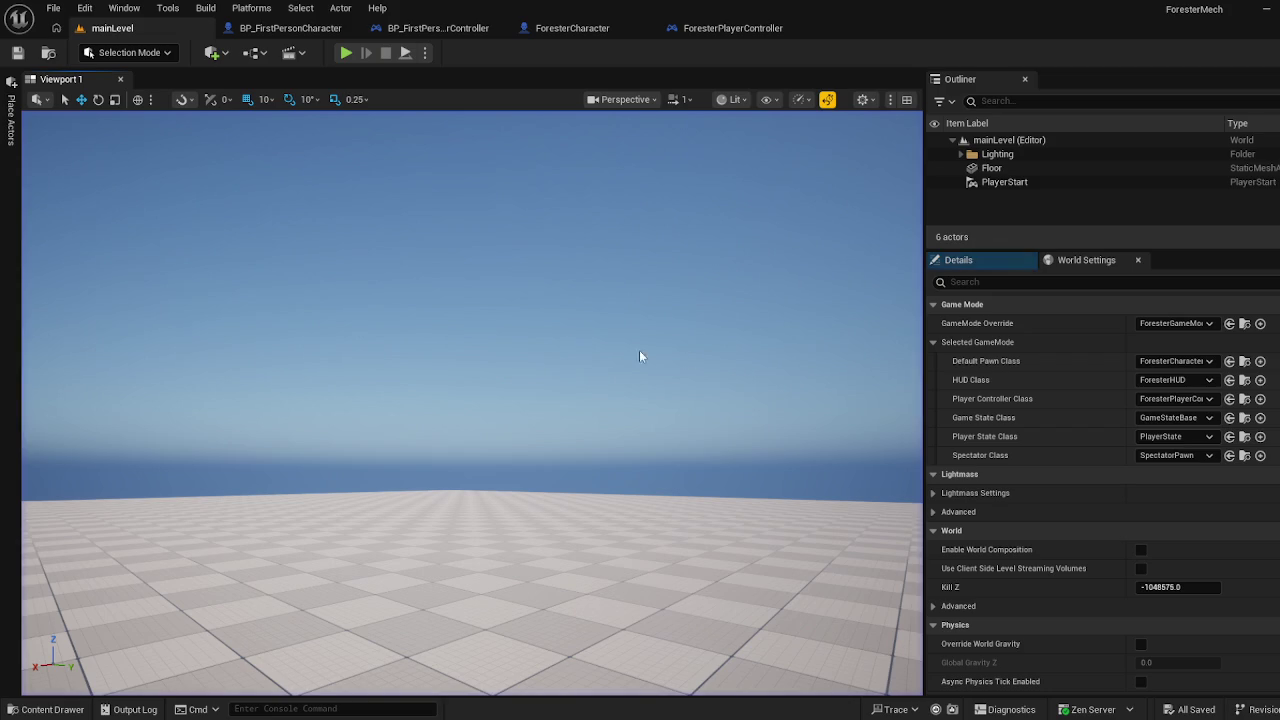
click(742, 30)
mouse_move(346, 252)
mouse_down()
mouse_move(574, 232)
mouse_move(776, 438)
mouse_move(778, 468)
mouse_up()
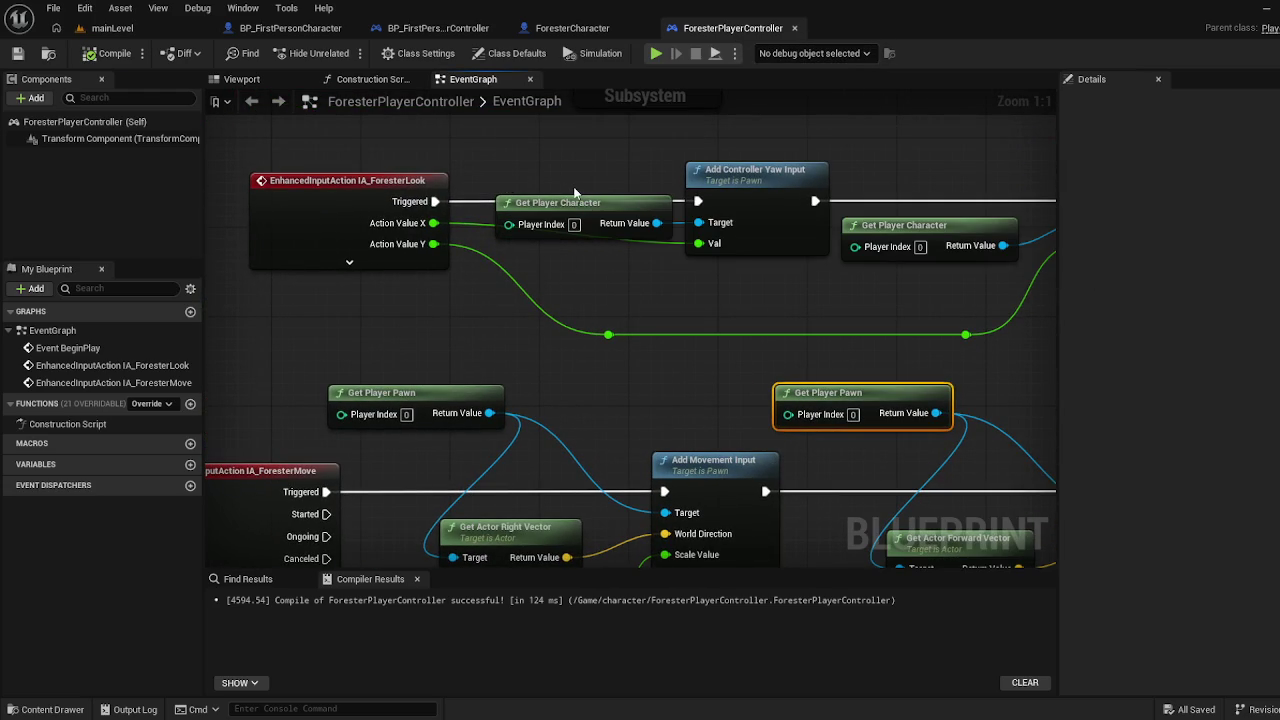
Review both Get Player Character nodes in the Look graph, then switch to BP_FirstPersonCharacter's Move graph
click(576, 212)
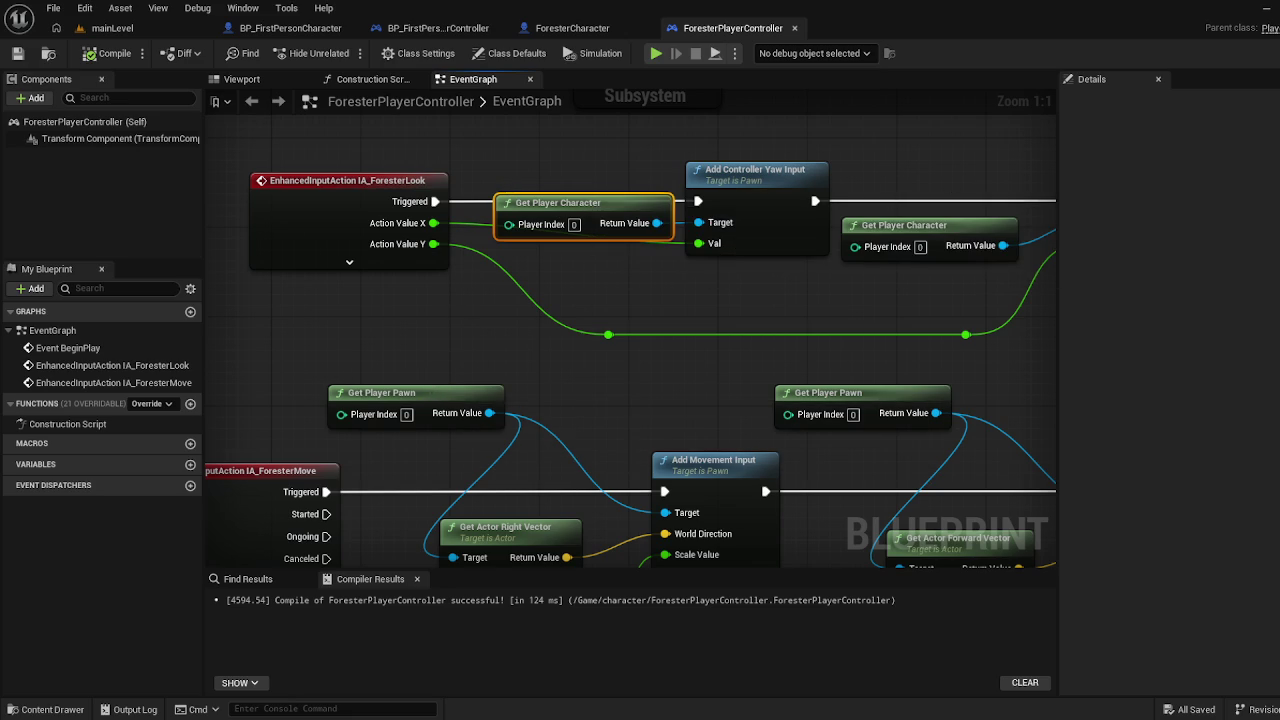
click(45, 710)
click(45, 711)
mouse_move(463, 368)
mouse_down()
mouse_move(434, 209)
mouse_move(410, 330)
mouse_move(396, 283)
mouse_move(479, 324)
mouse_move(479, 376)
mouse_up()
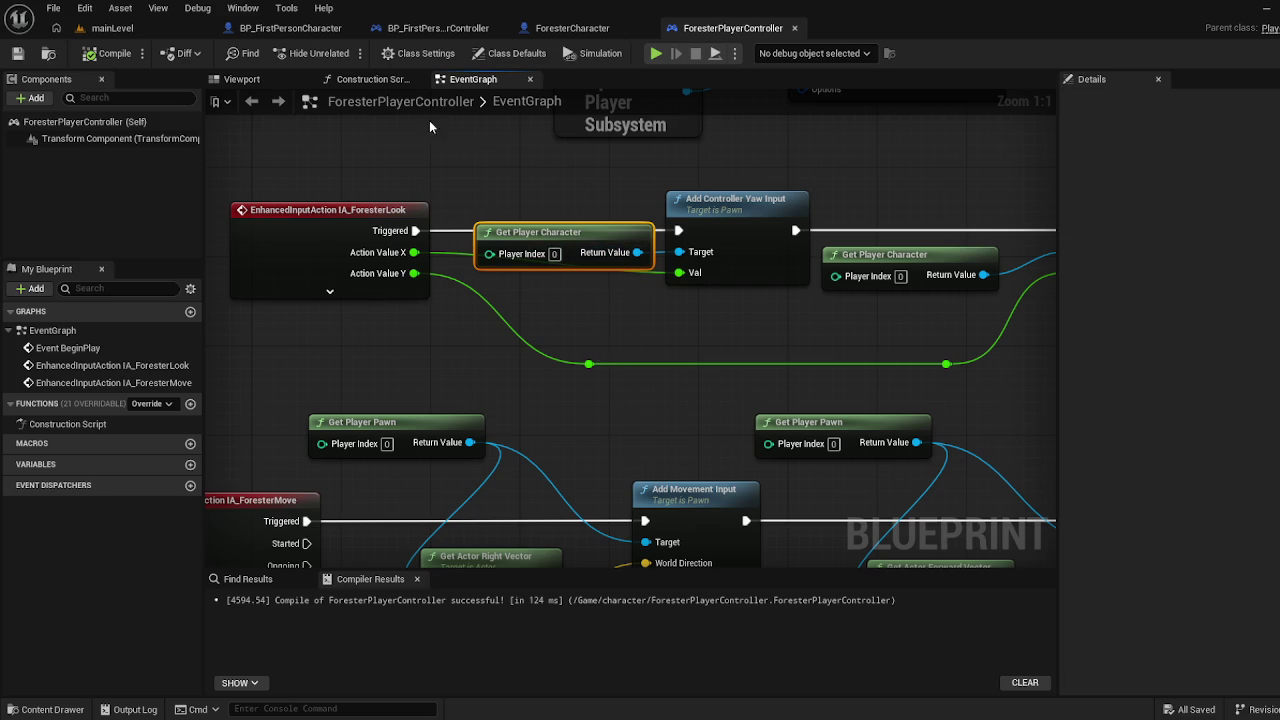
mouse_move(480, 370)
mouse_down()
mouse_move(452, 324)
mouse_move(316, 358)
mouse_up()
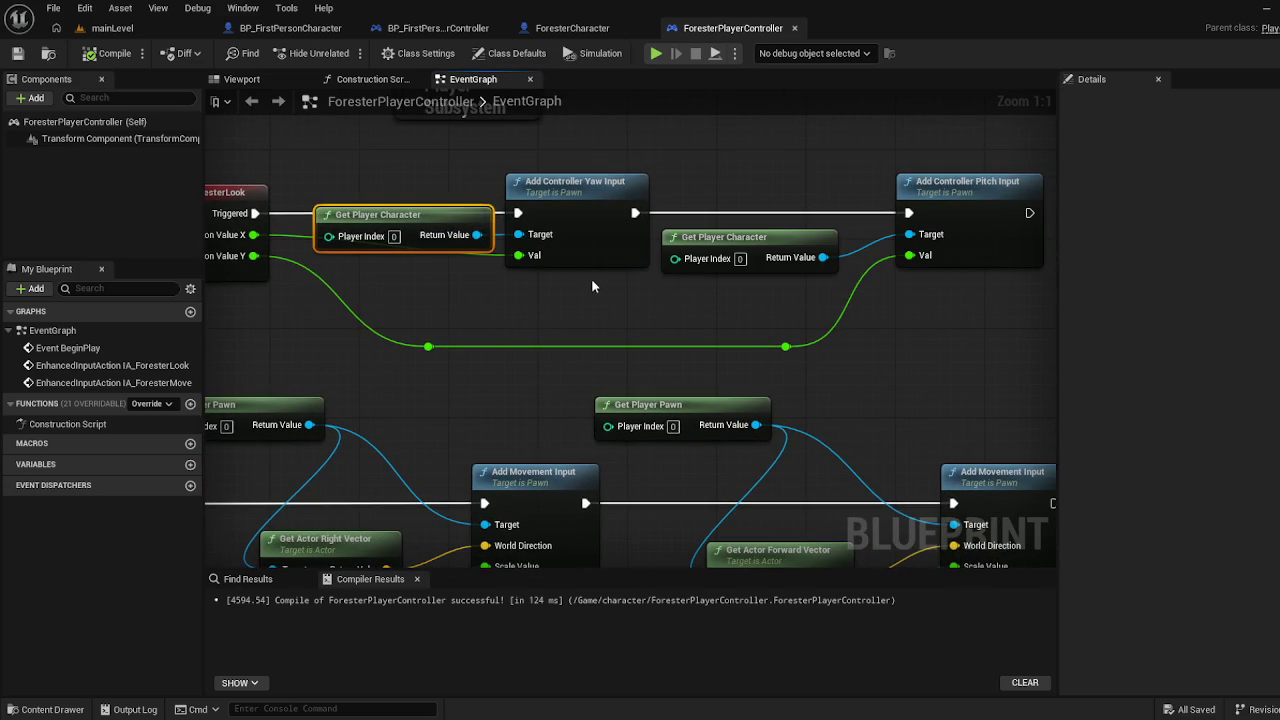
right_click(739, 246)
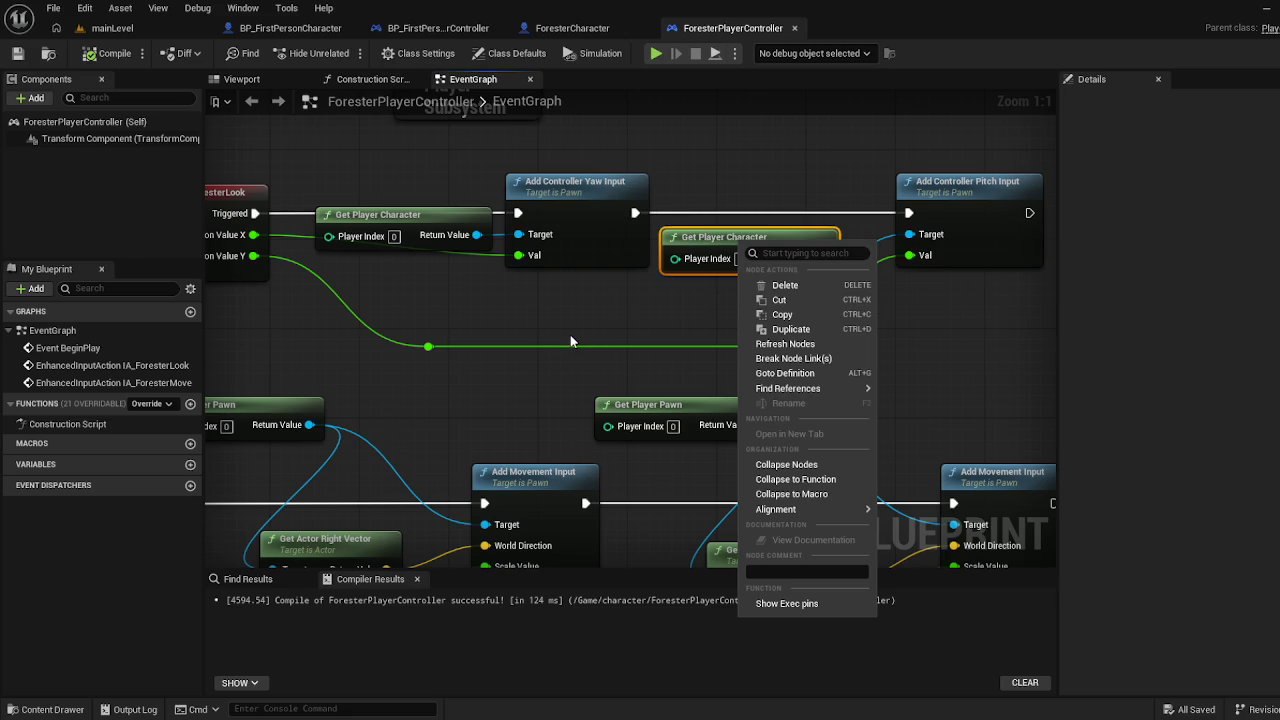
click(307, 28)
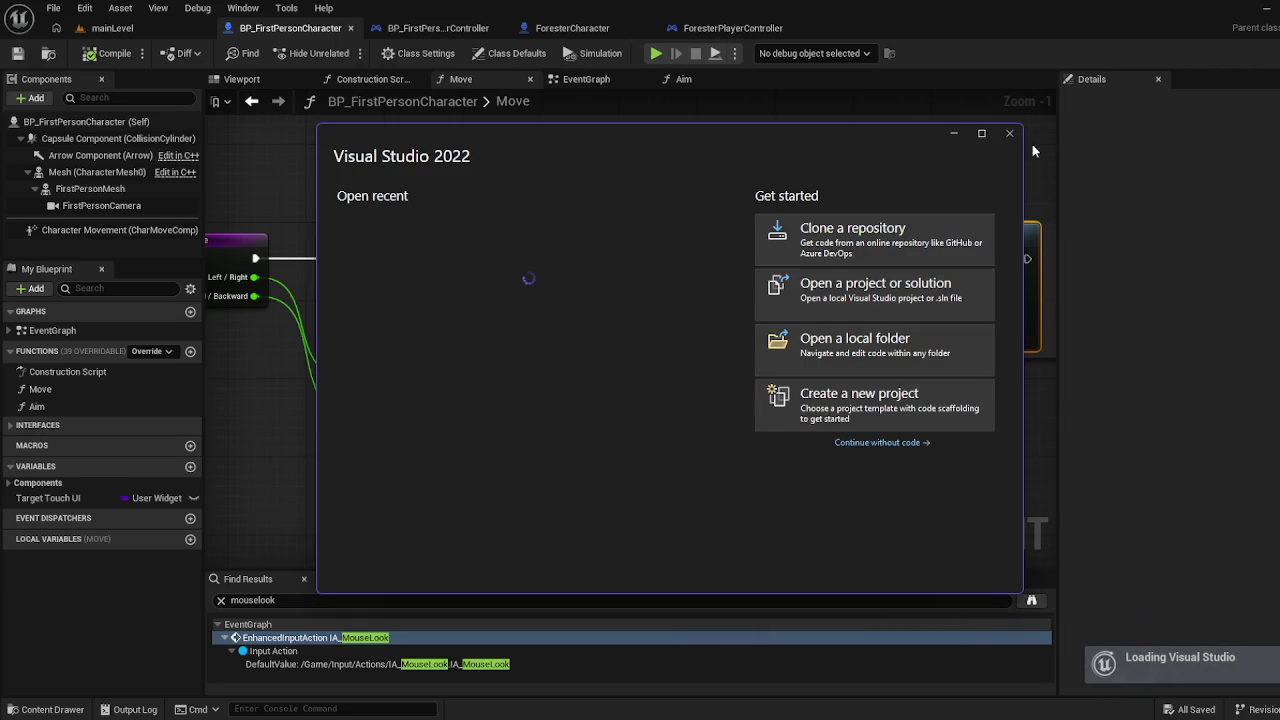
Create a Pawn blueprint class named NewBlueprint in the character folder and open it
click(1008, 134)
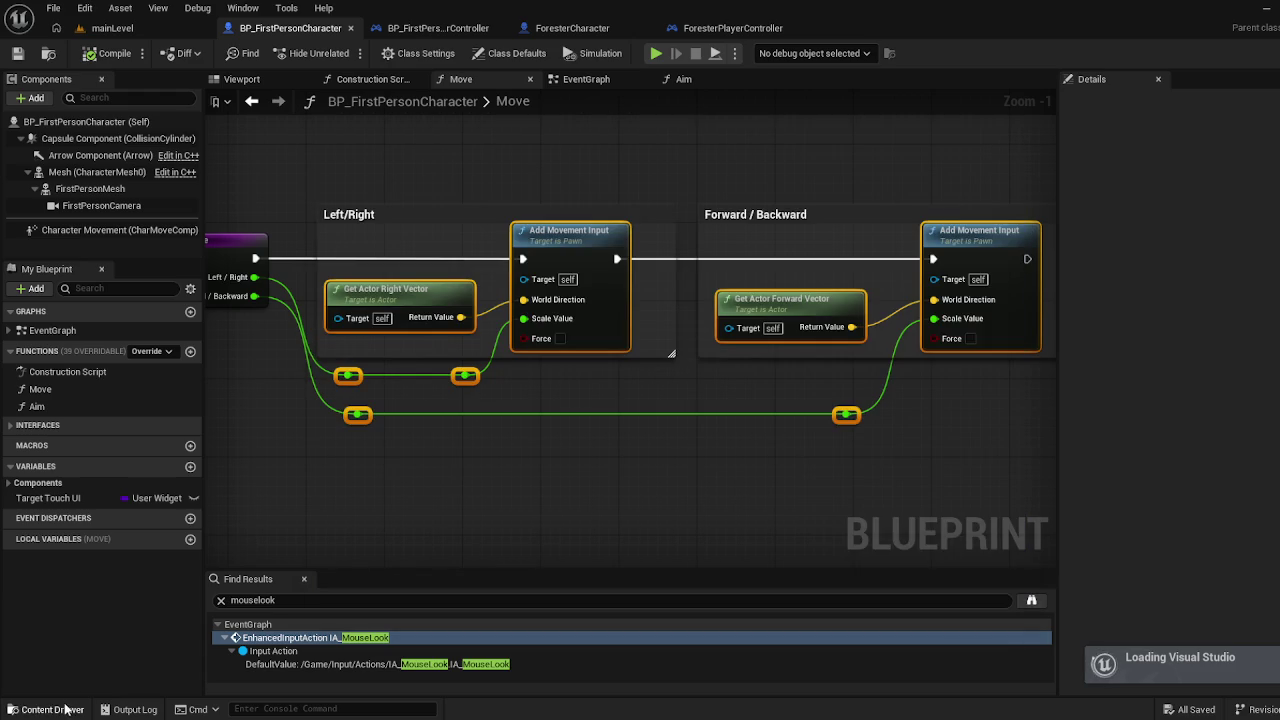
click(112, 28)
click(50, 709)
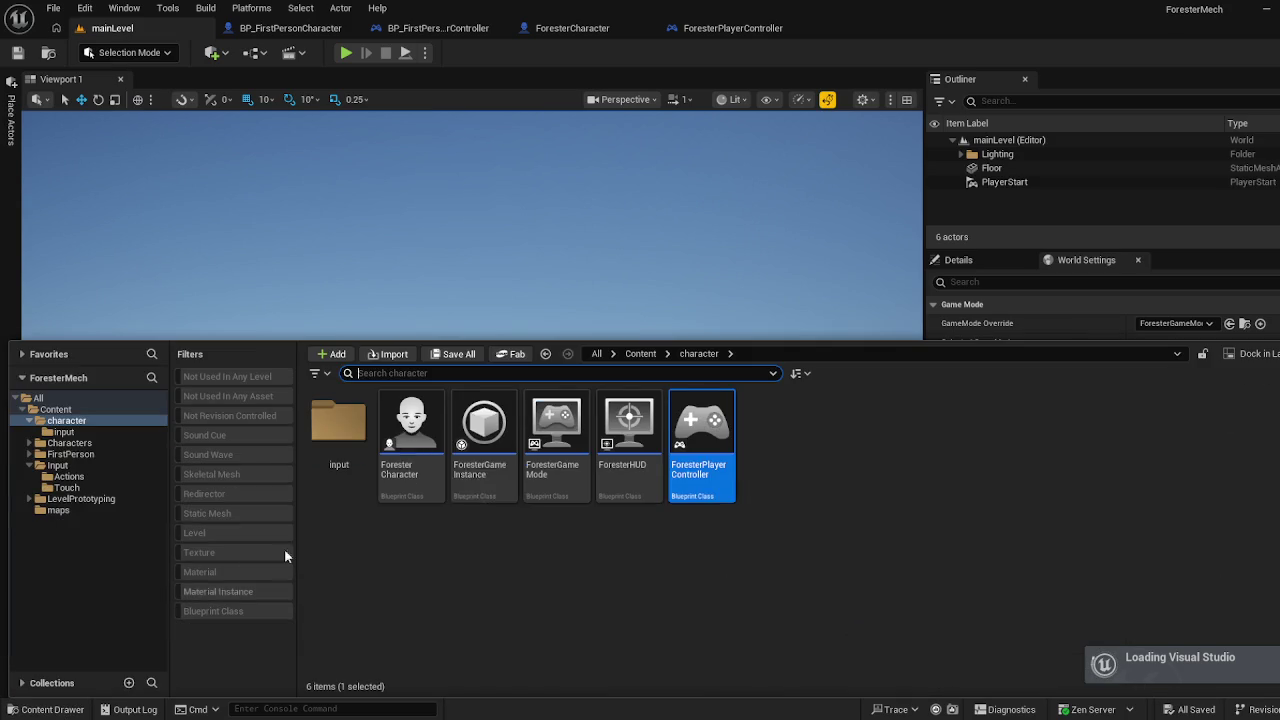
right_click(672, 605)
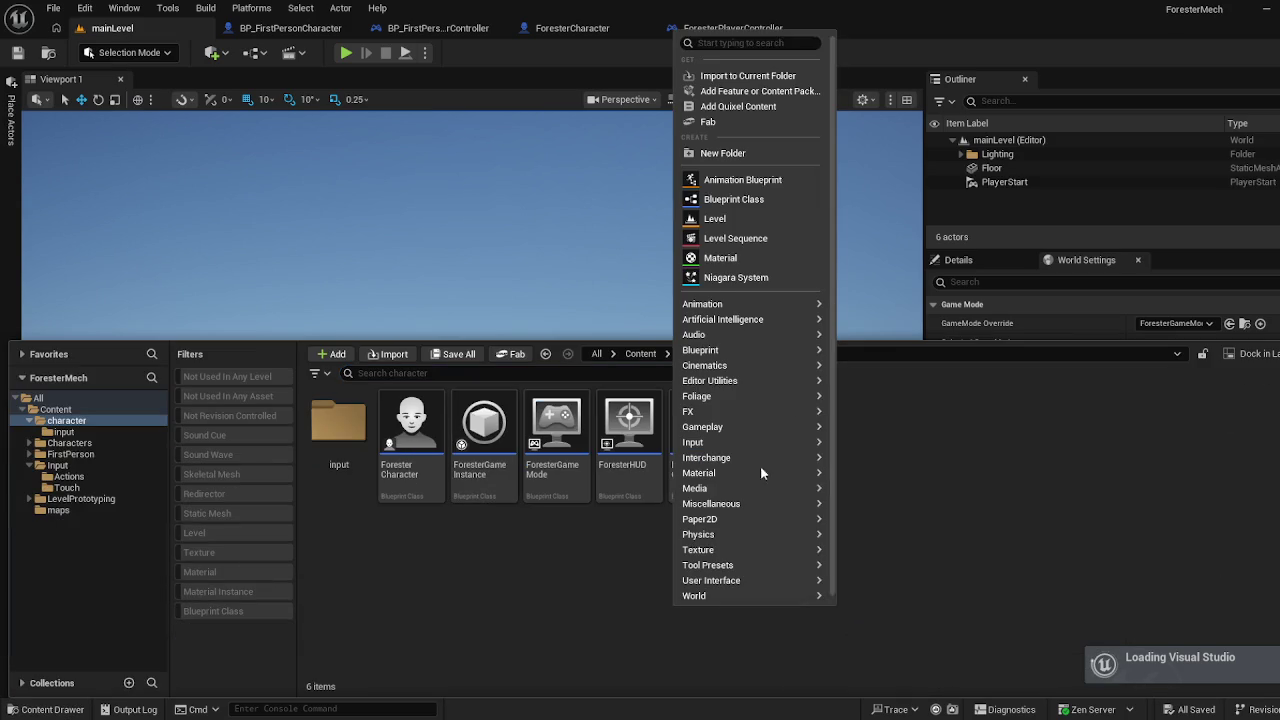
click(768, 200)
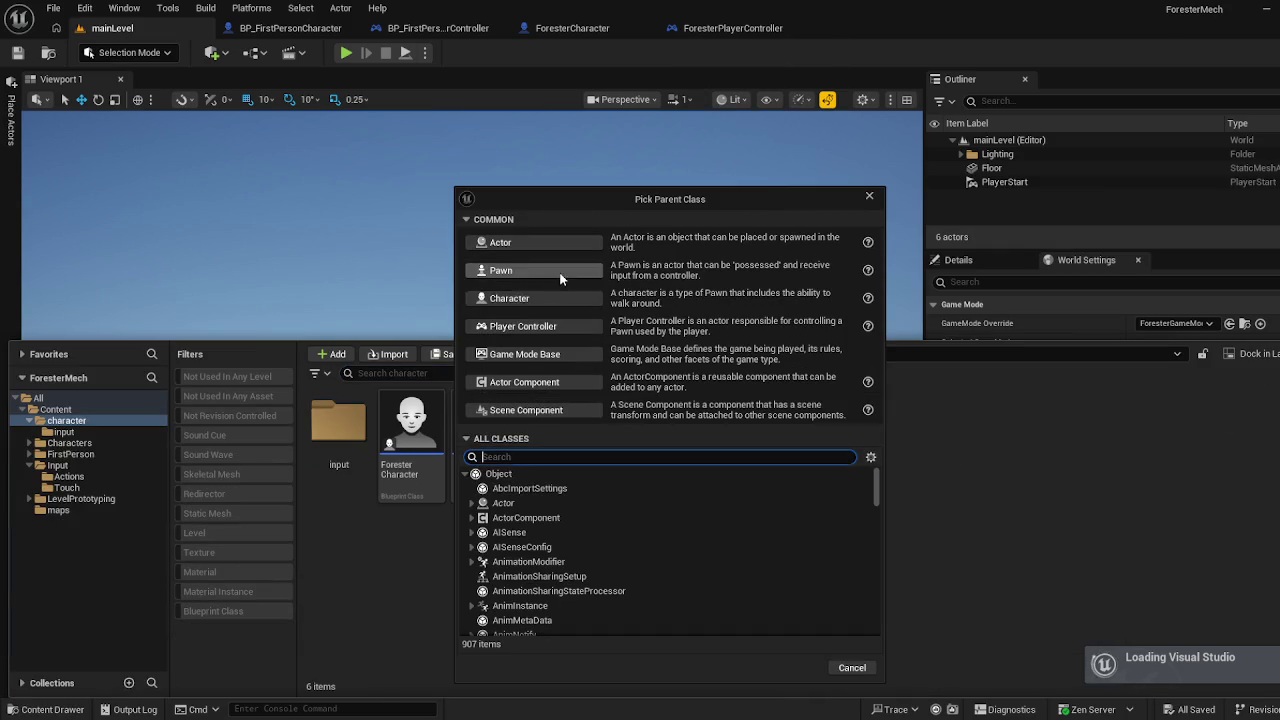
click(560, 278)
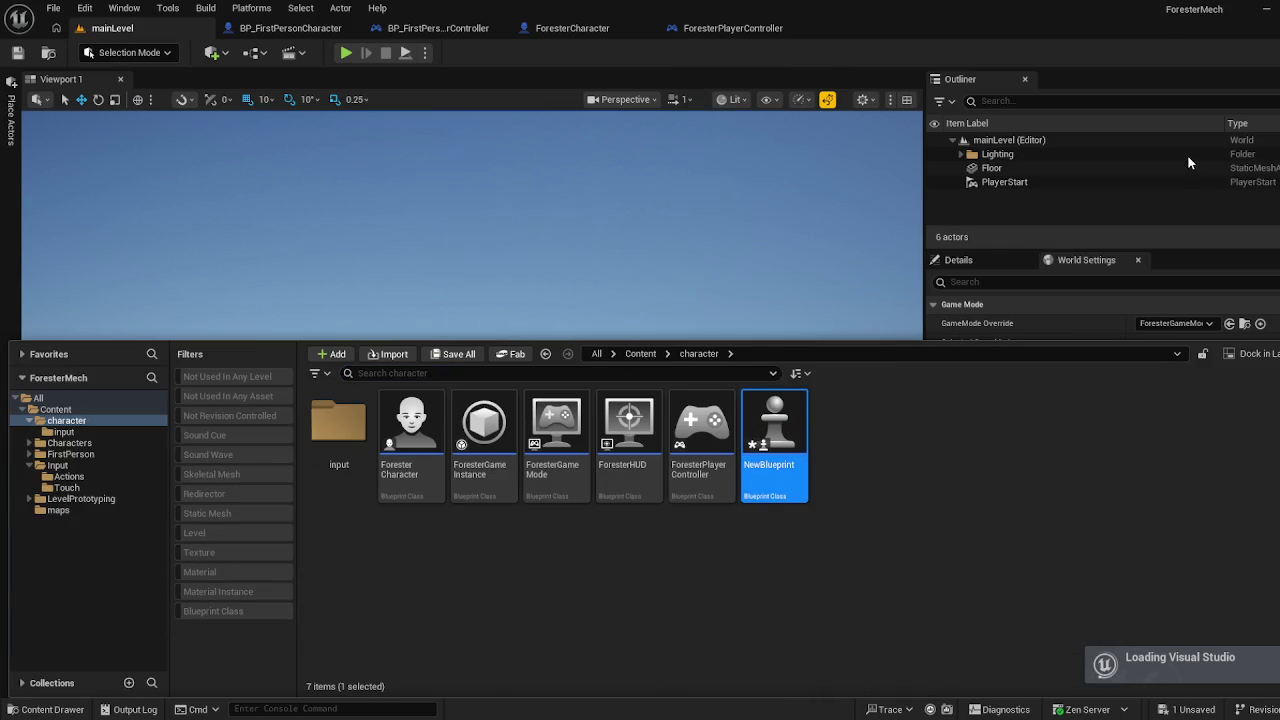
double_click(783, 407)
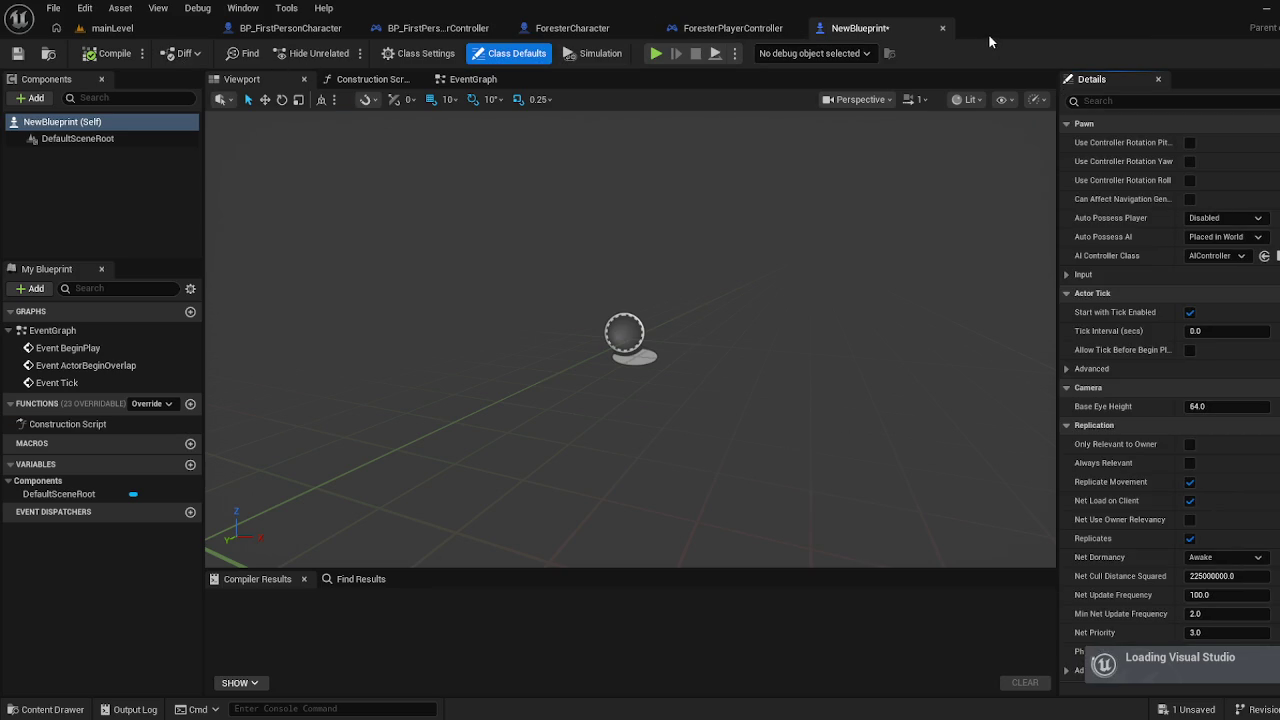
Close the NewBlueprint editor and delete the NewBlueprint asset from the character folder
click(268, 30)
click(860, 28)
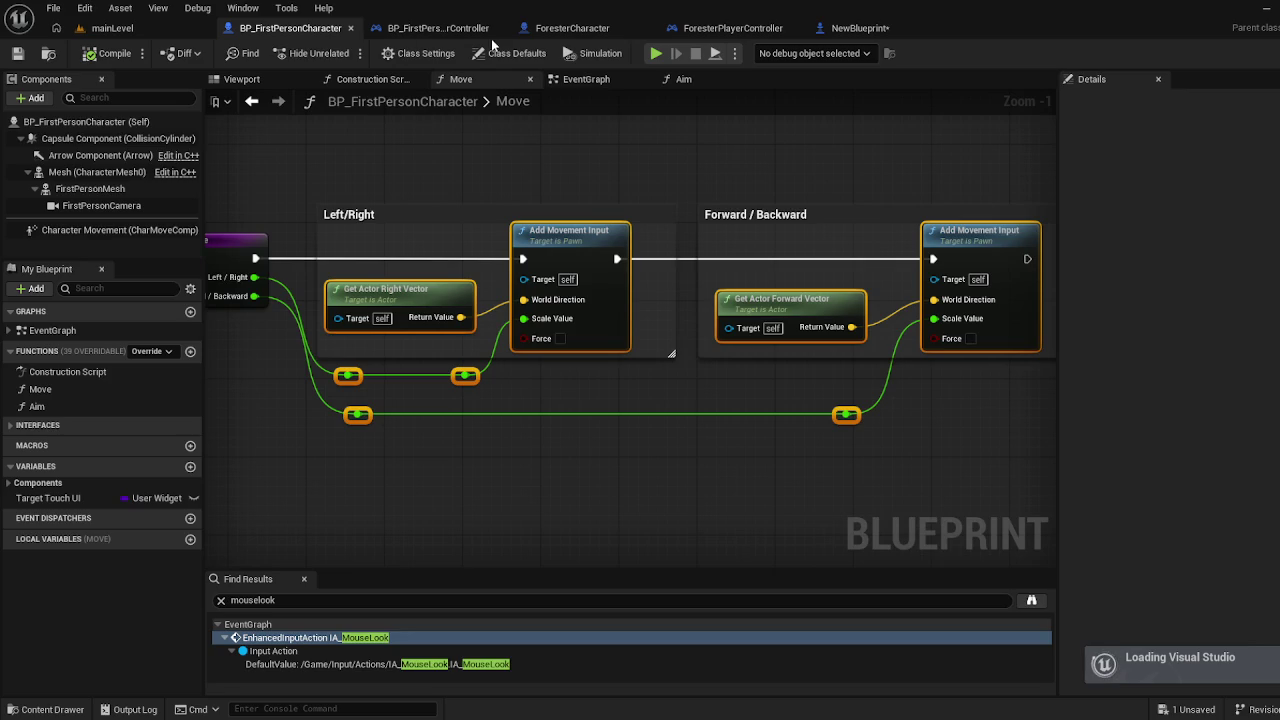
click(941, 28)
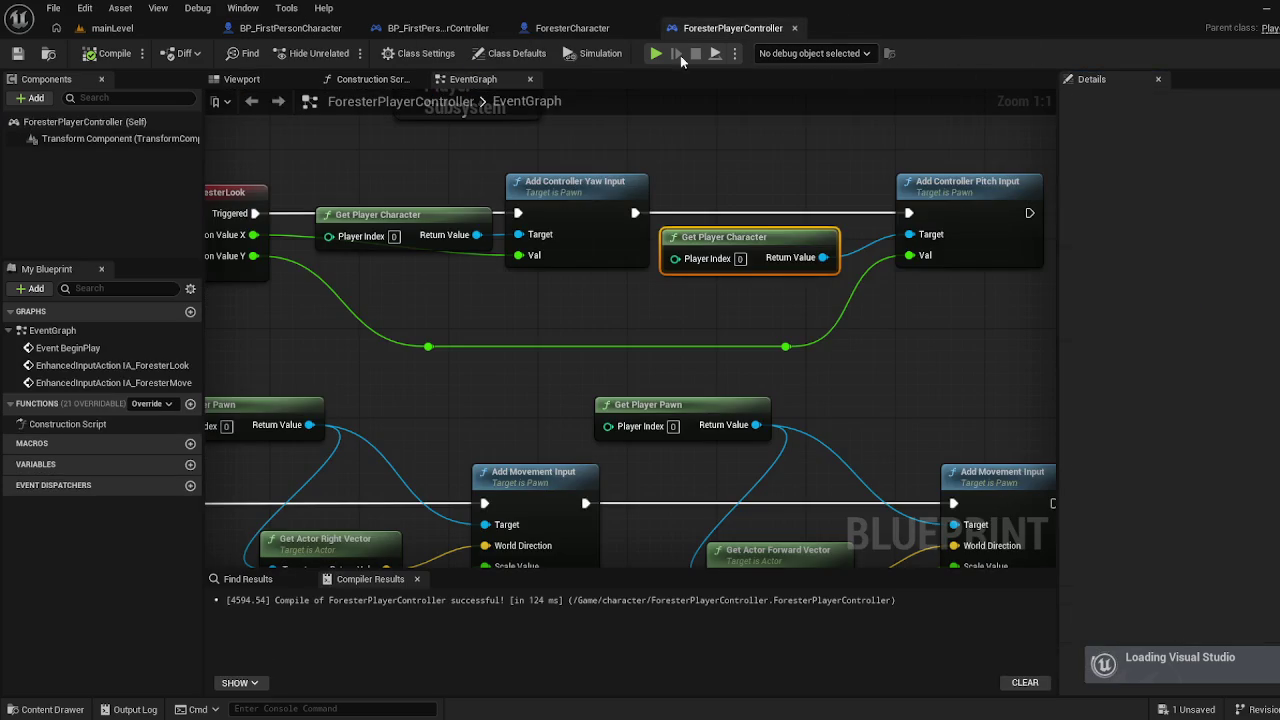
click(112, 28)
click(76, 708)
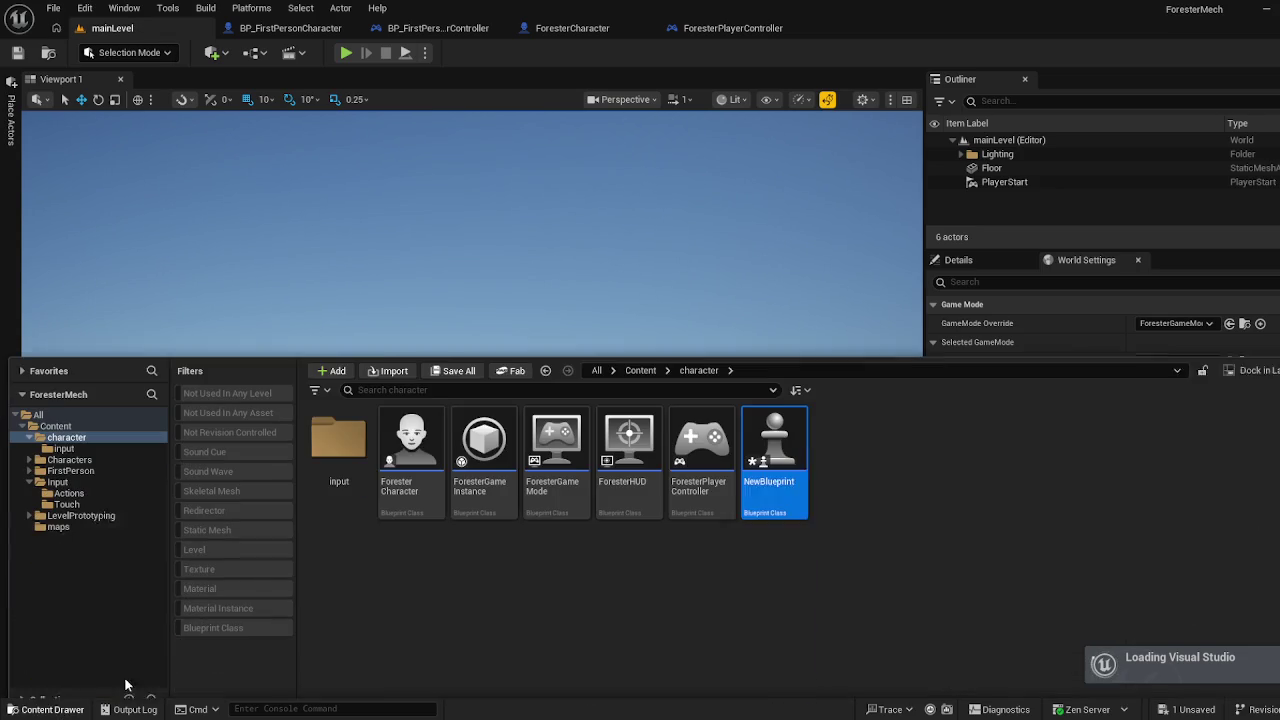
click(798, 432)
key(Delete)
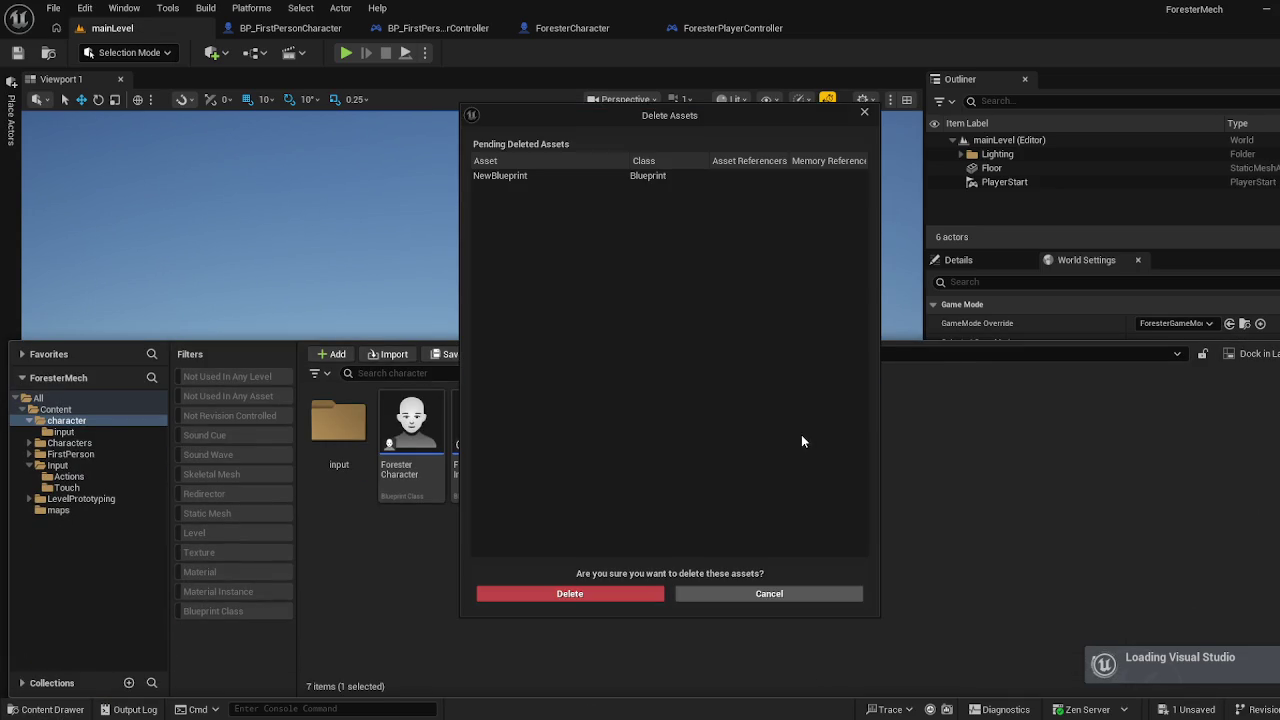
click(652, 592)
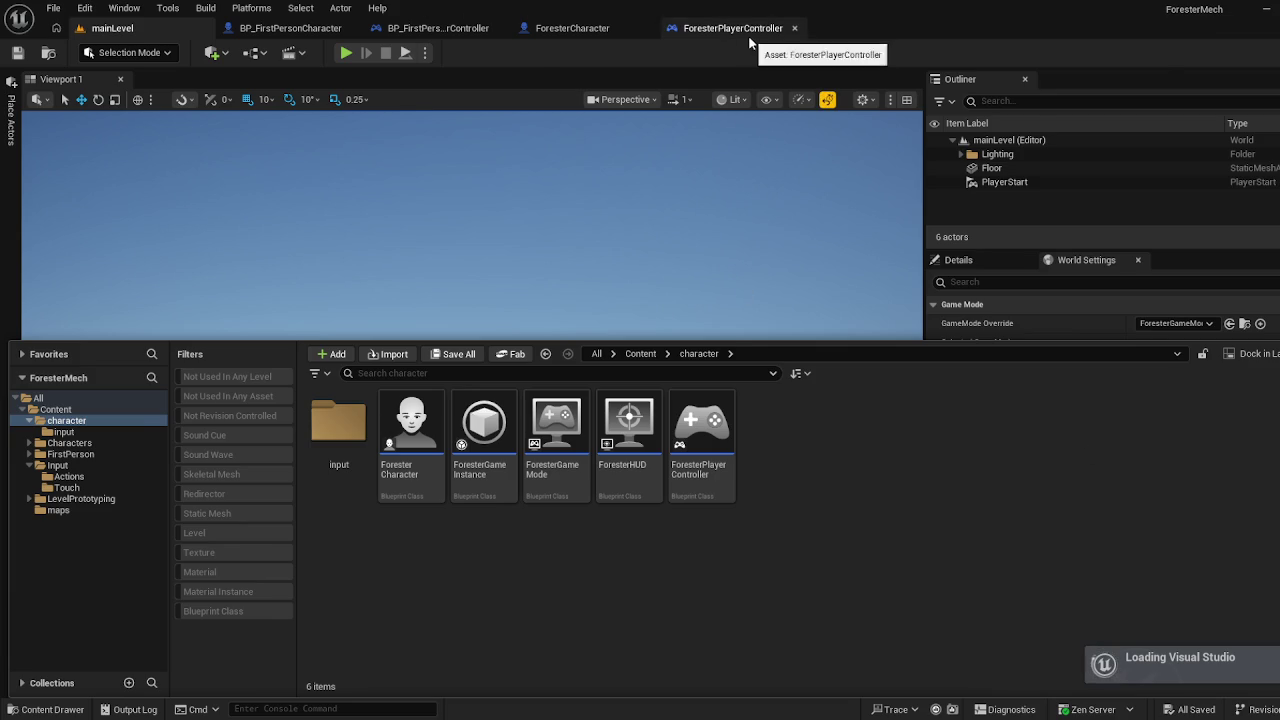
Add a Get Player Pawn node to the ForesterPlayerController event graph via a 'get pawn' search
click(705, 28)
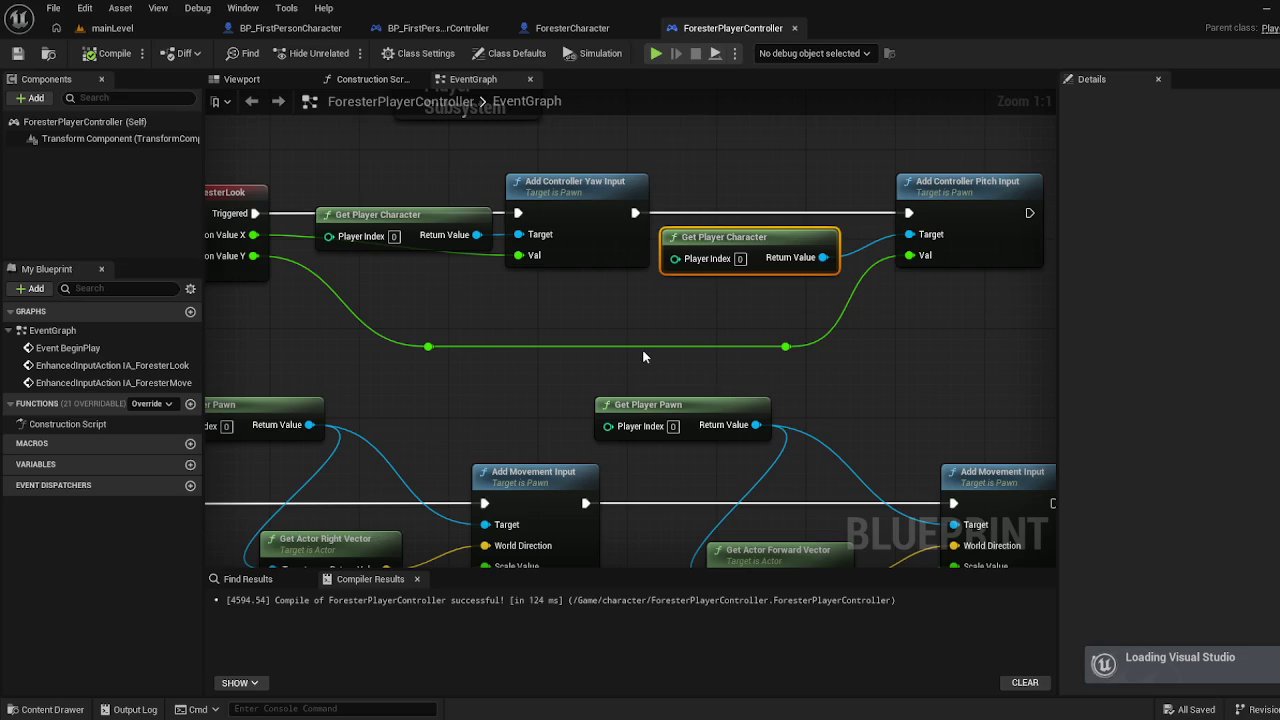
right_click(609, 357)
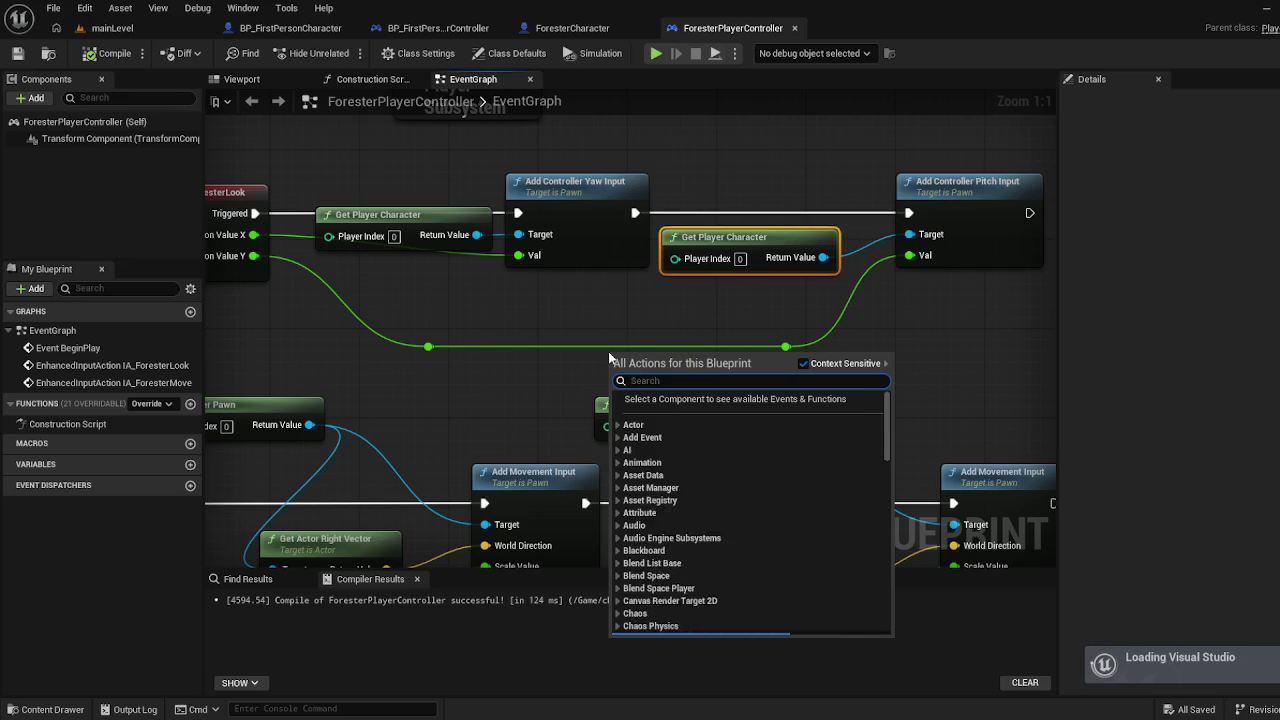
text(get pawn)
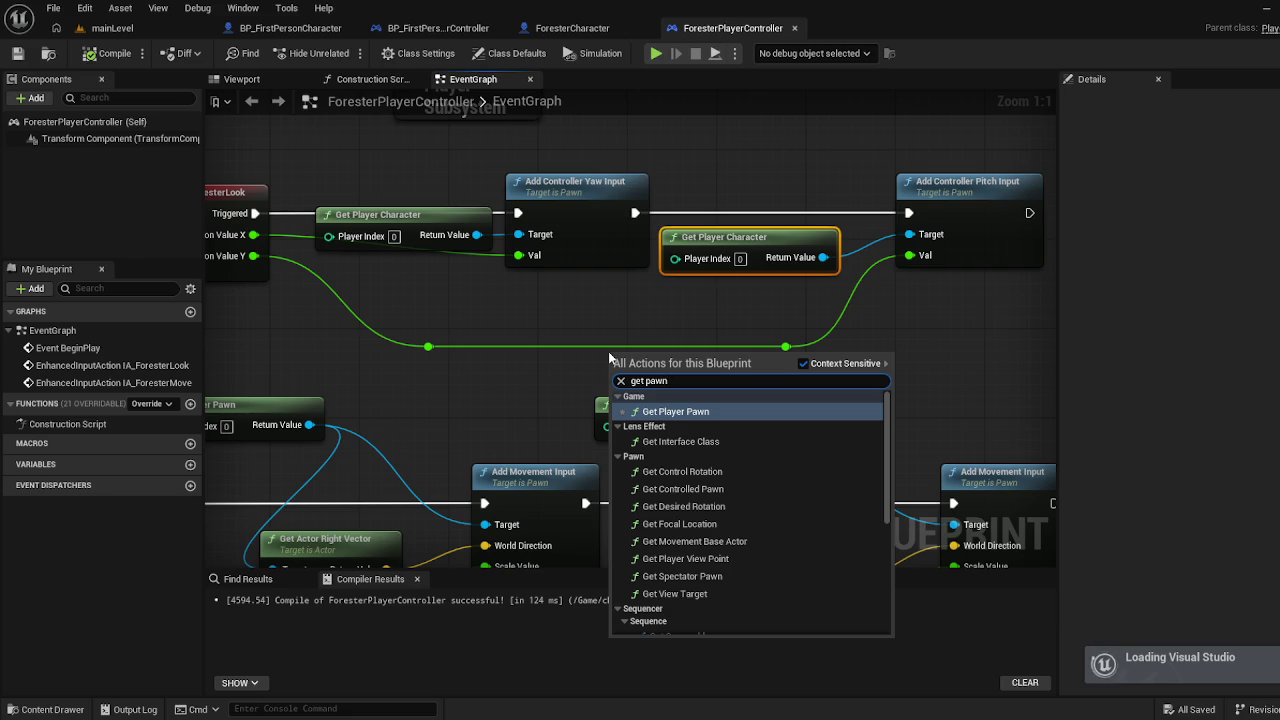
key(Return)
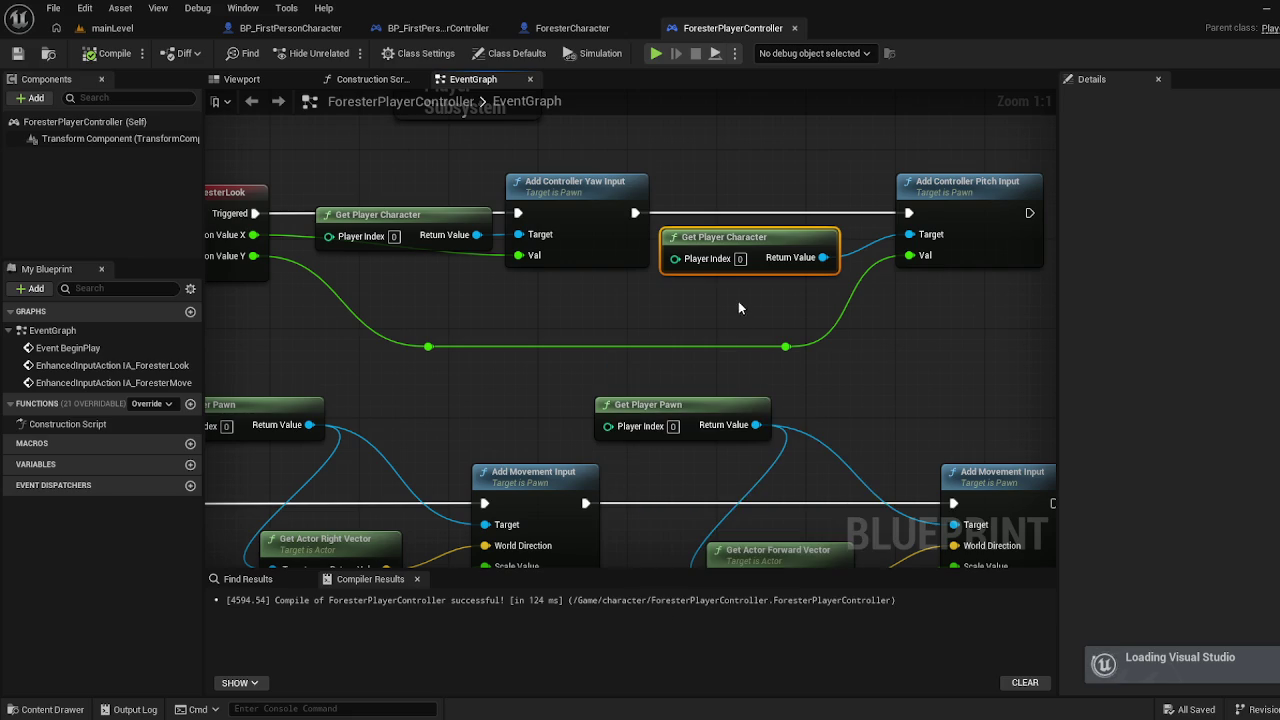
mouse_move(743, 400)
mouse_down()
mouse_move(914, 257)
mouse_move(705, 305)
mouse_up()
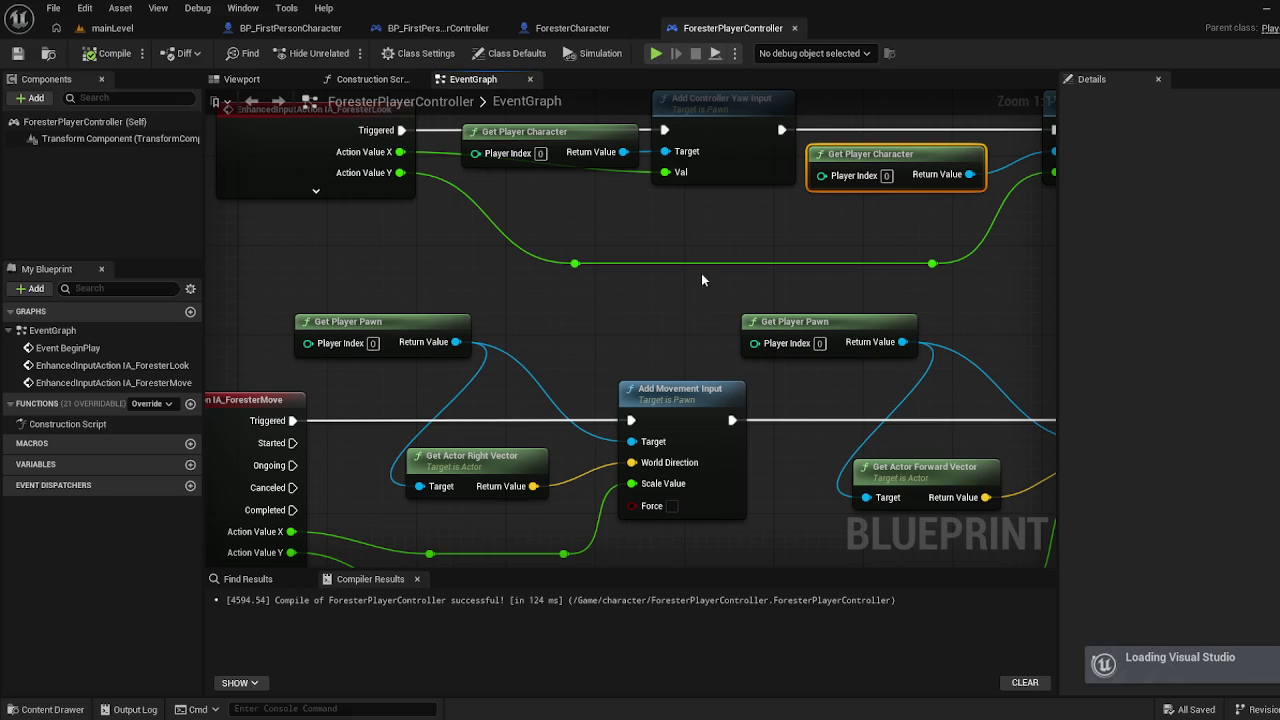
Edit the Player Index of the Get Player Character node beside IA_ForesterLook
mouse_move(628, 307)
mouse_down()
mouse_move(670, 217)
mouse_move(628, 257)
mouse_move(745, 436)
mouse_up()
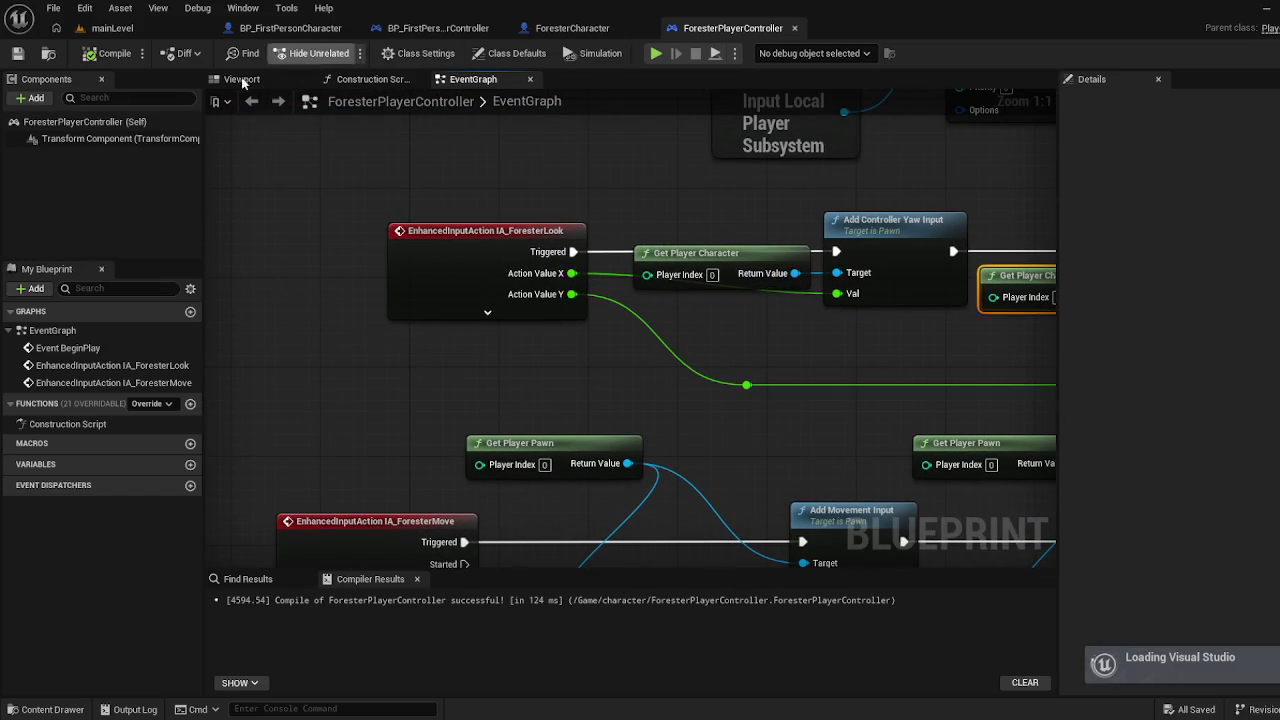
drag(711, 274, 502, 237)
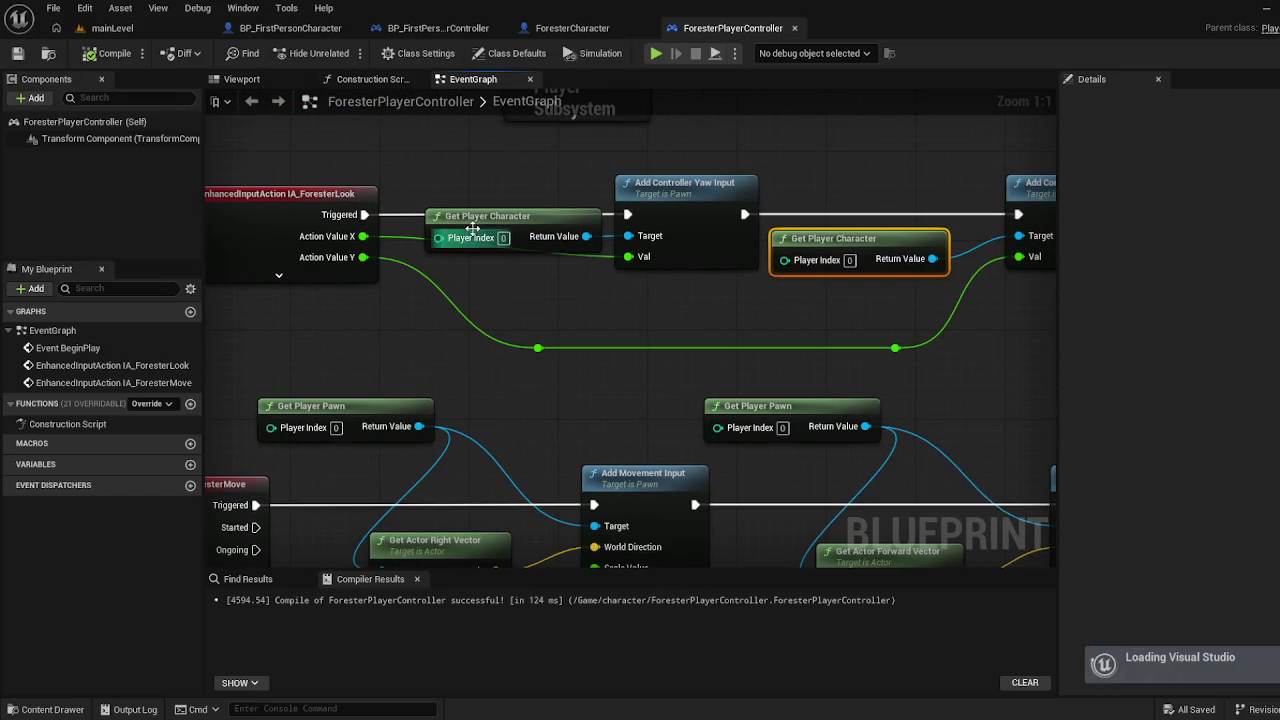
click(503, 237)
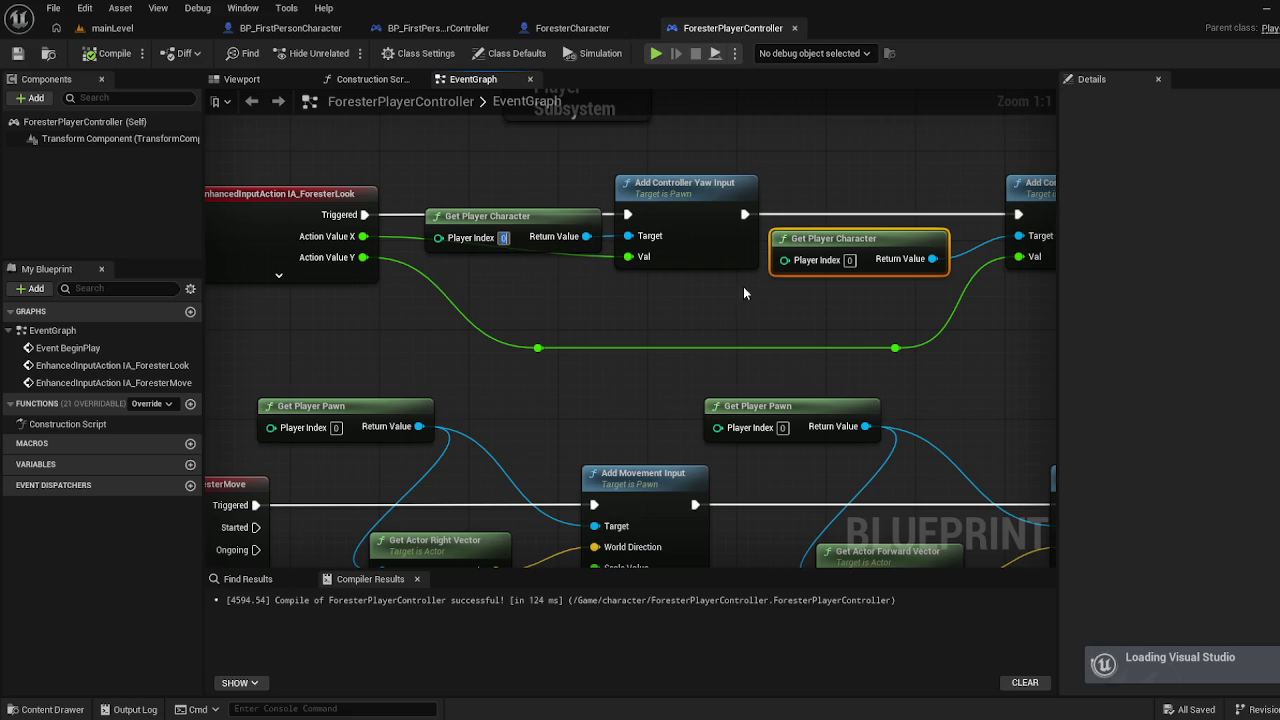
click(607, 308)
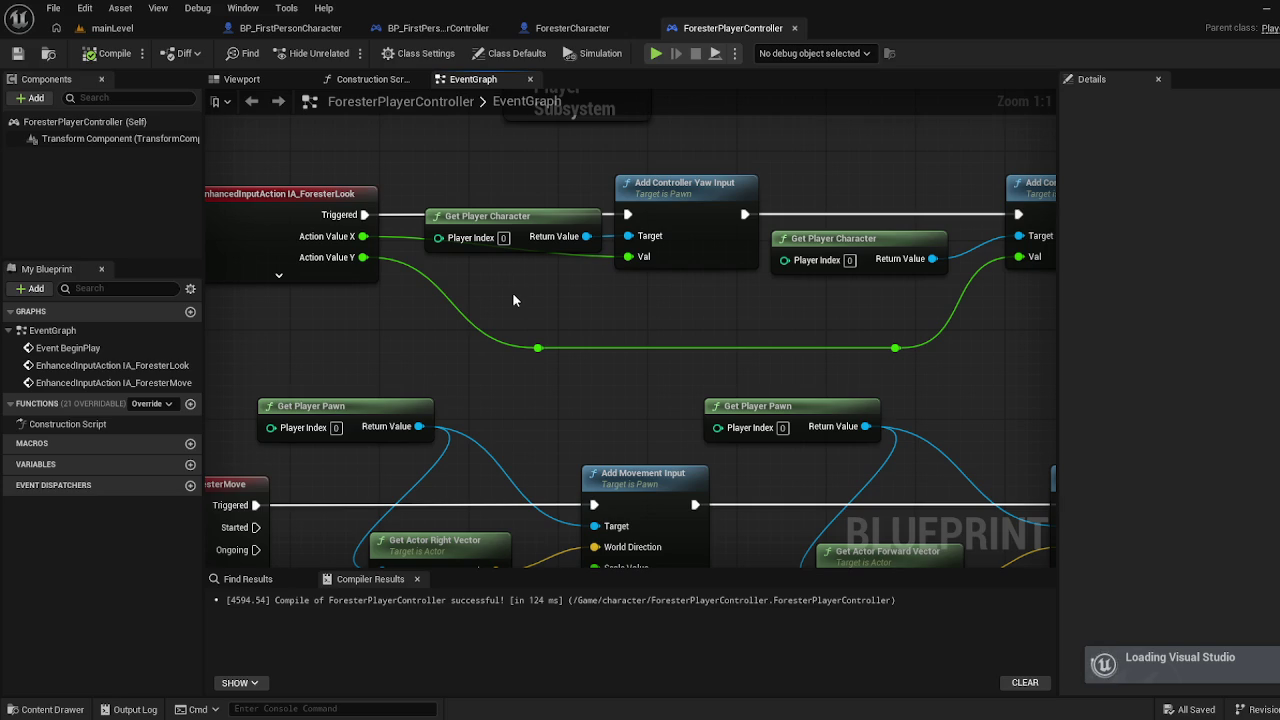
click(900, 255)
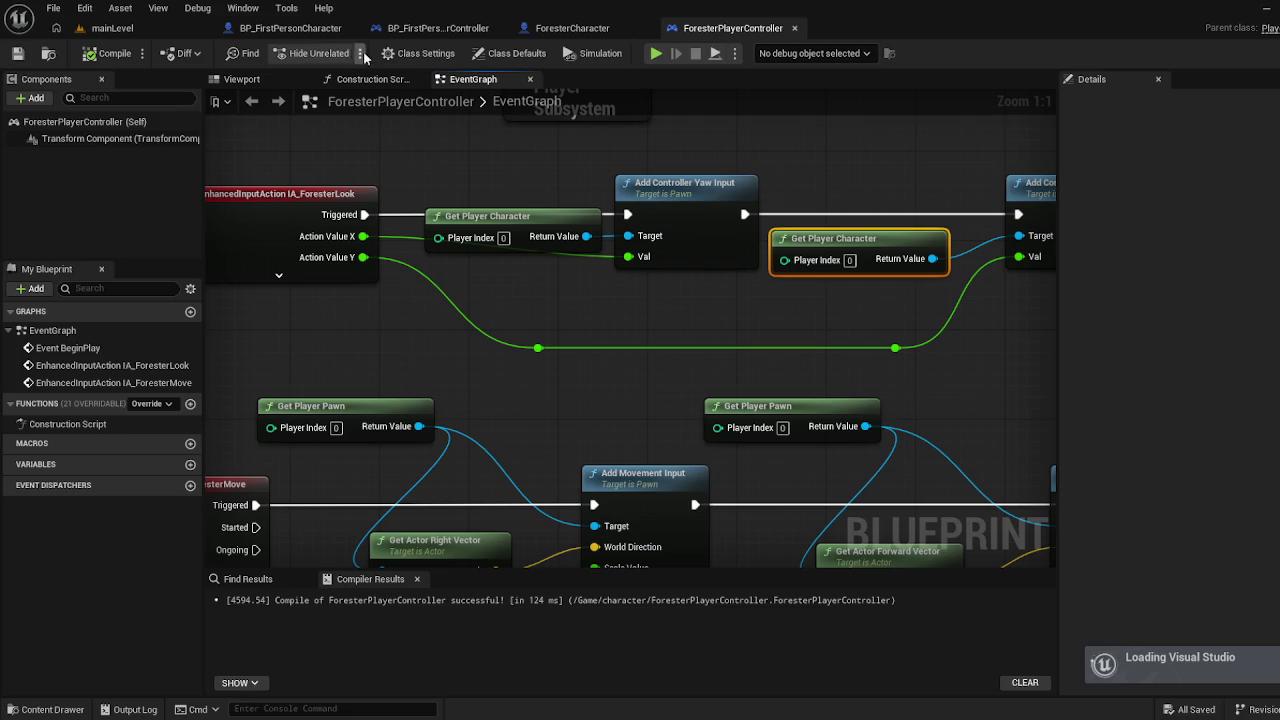
Return to the main level and open the BP_FirstPersonPlayerController blueprint
click(138, 33)
mouse_move(529, 486)
mouse_down()
mouse_move(329, 557)
mouse_move(30, 605)
mouse_move(430, 285)
mouse_up()
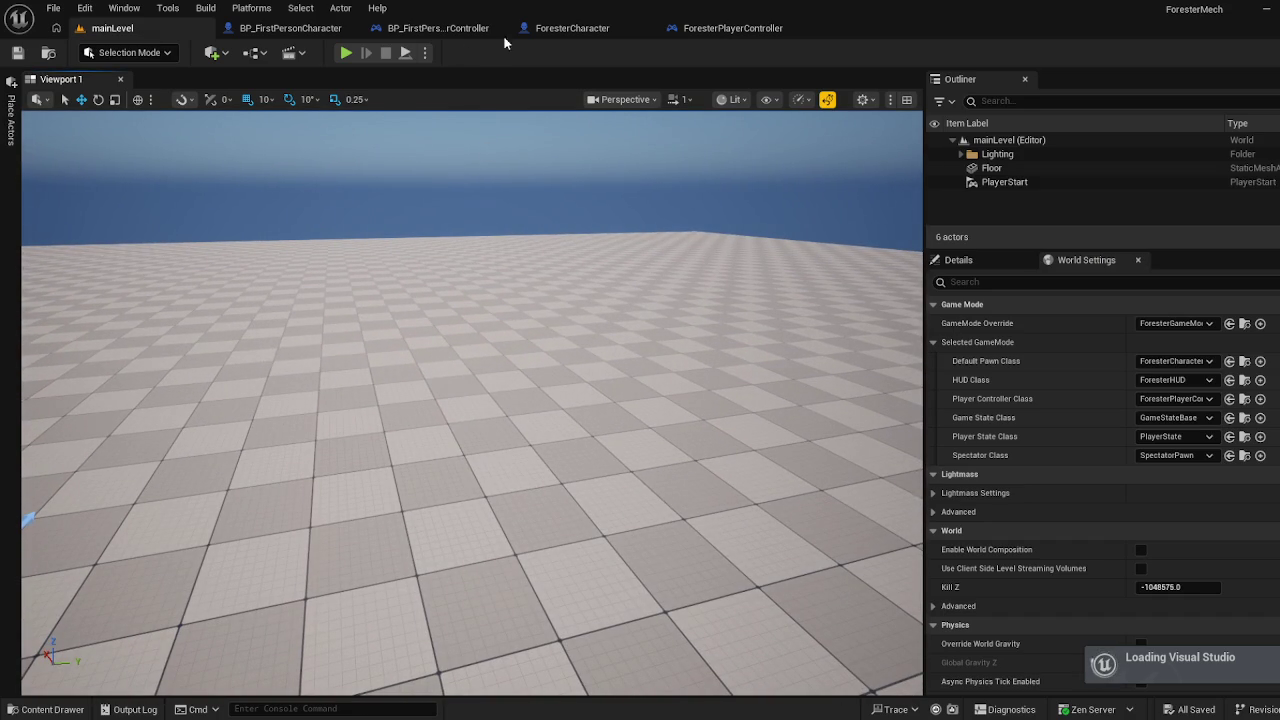
click(430, 28)
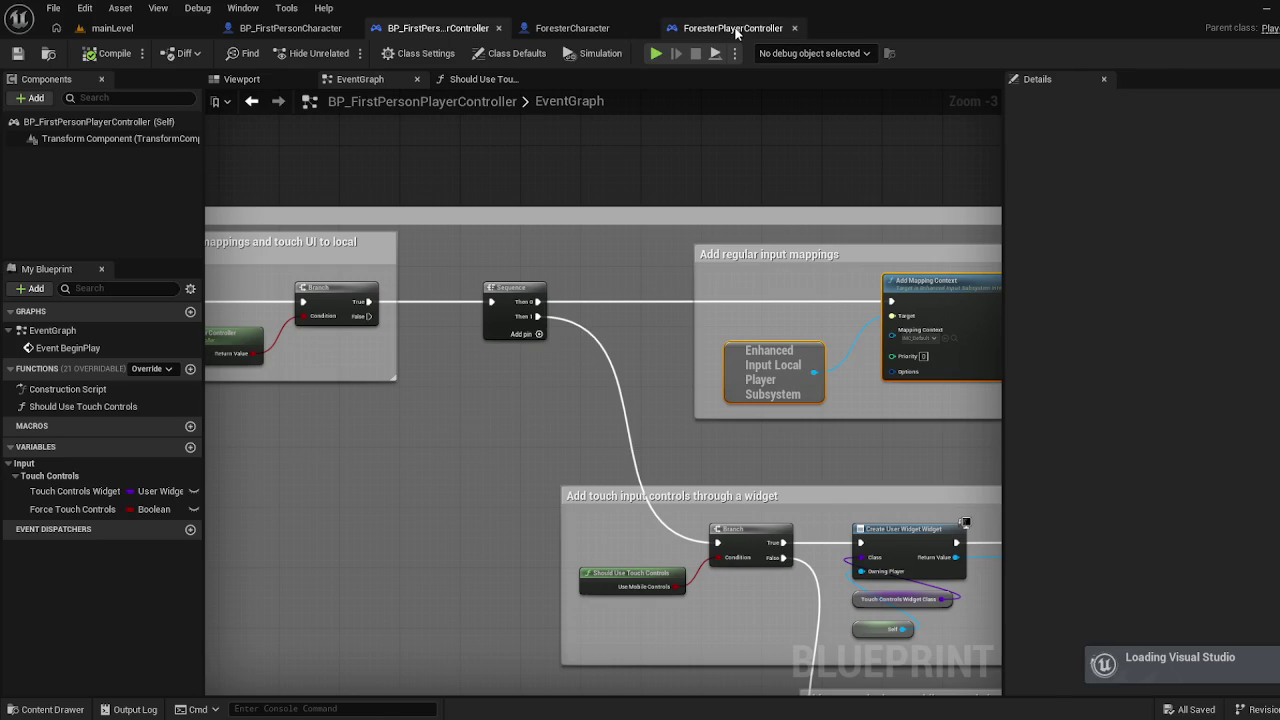
Realign the Get Player Pawn, Get Actor Forward Vector and Add Movement Input nodes in the Move chain
click(733, 28)
scroll(589, 390, down, 2)
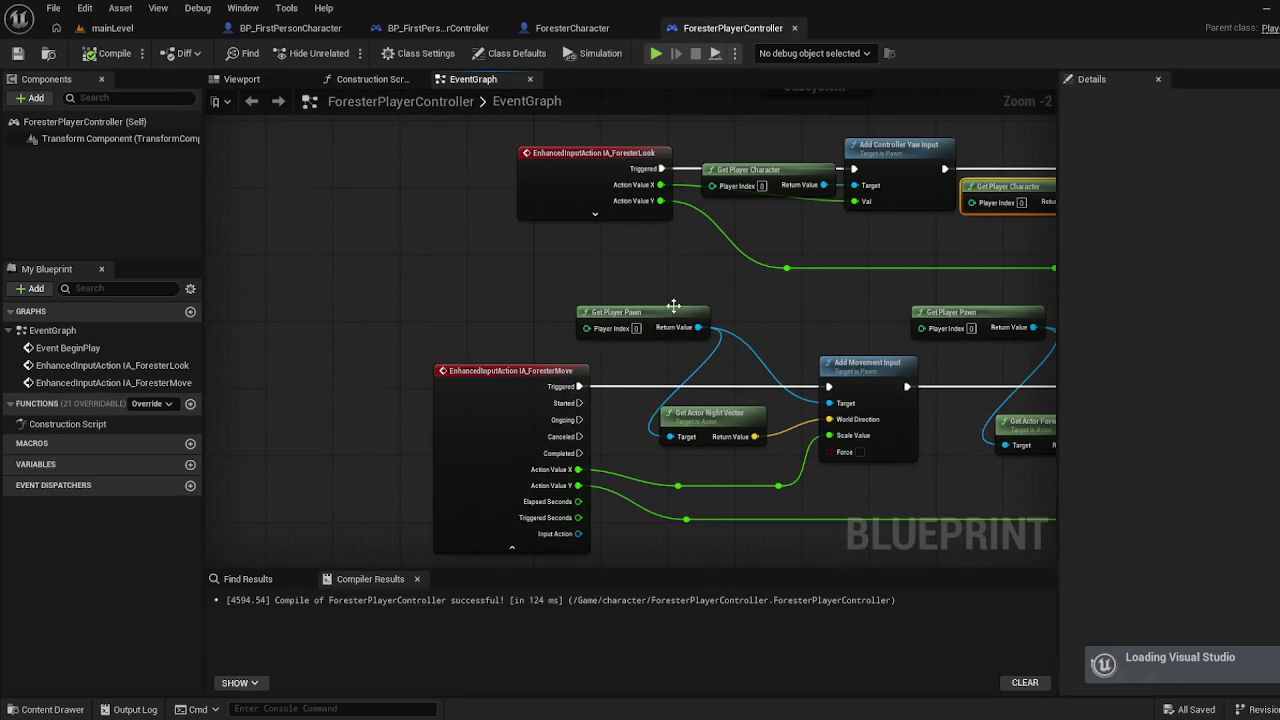
drag(635, 263, 256, 255)
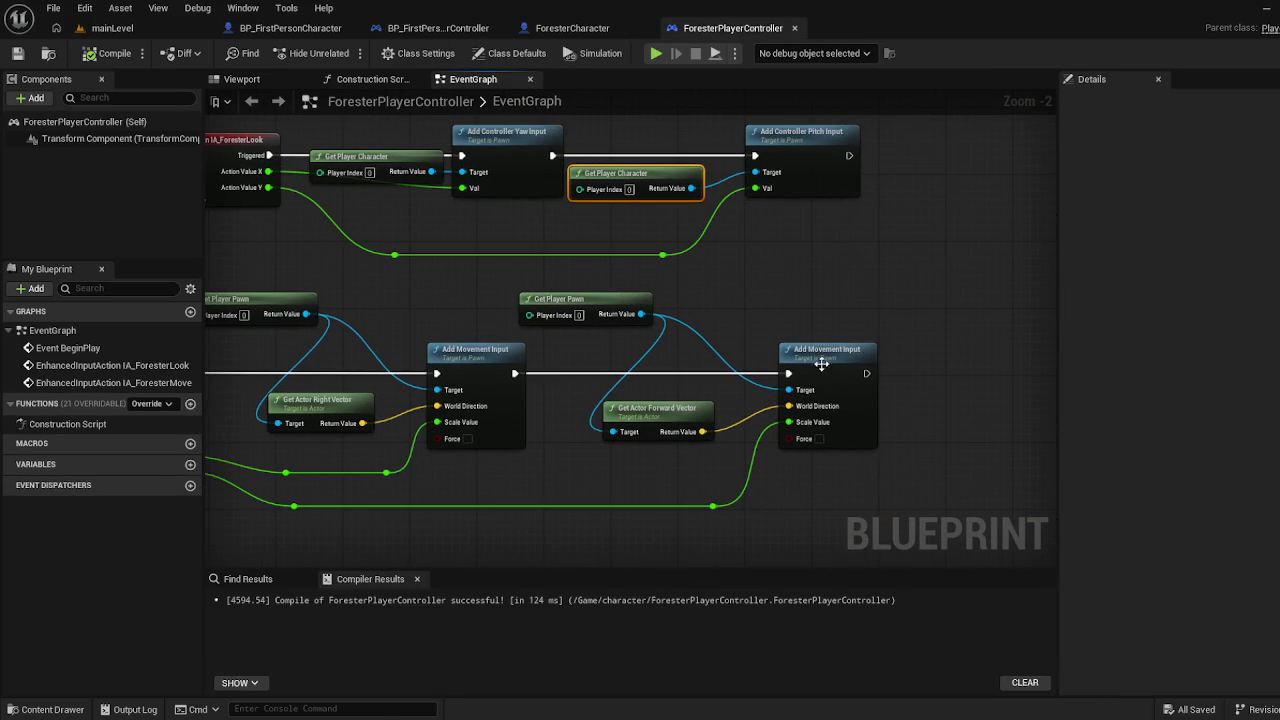
drag(586, 300, 603, 316)
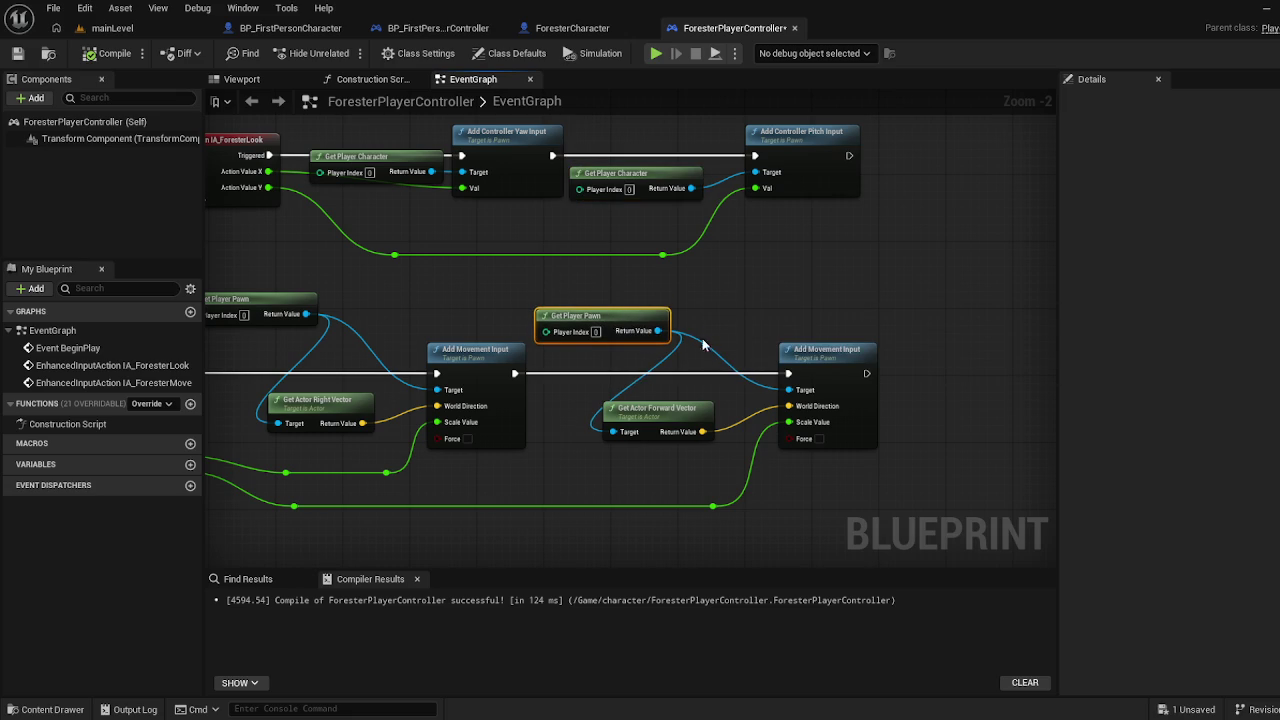
drag(683, 408, 724, 408)
mouse_move(826, 352)
mouse_down()
mouse_move(984, 342)
mouse_move(991, 357)
mouse_up()
drag(737, 423, 819, 423)
drag(616, 334, 631, 400)
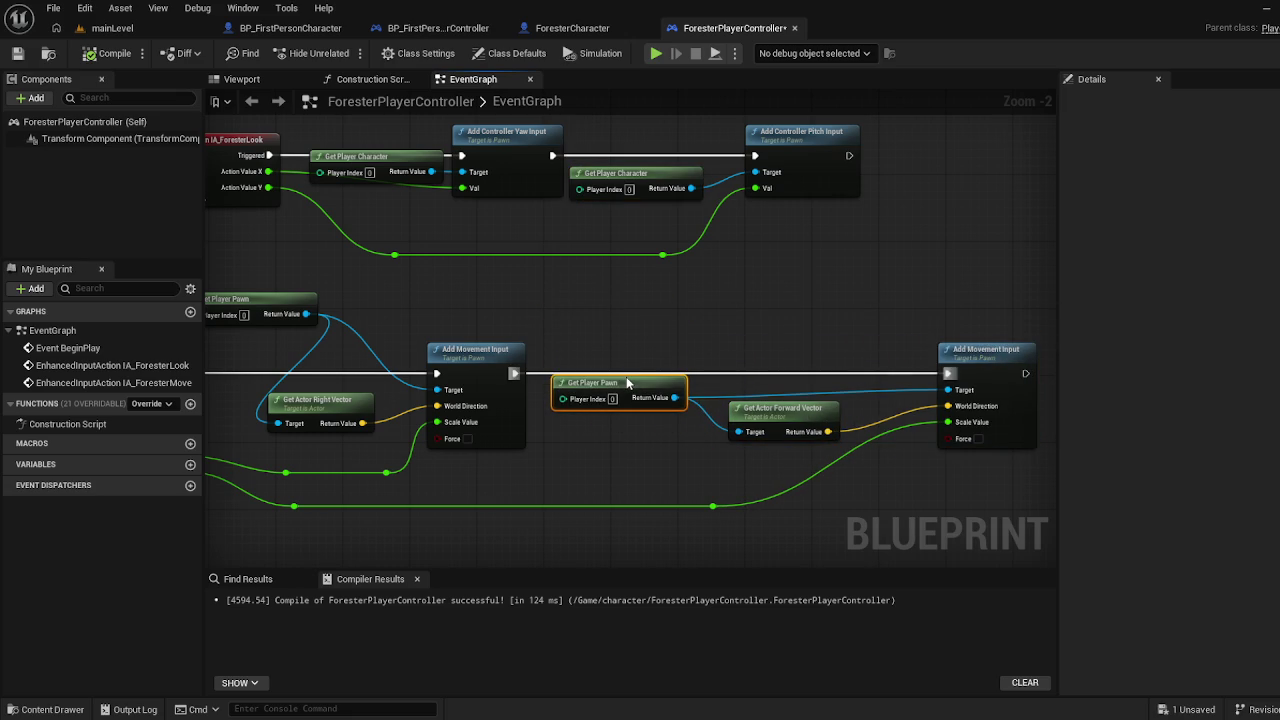
drag(778, 470, 986, 457)
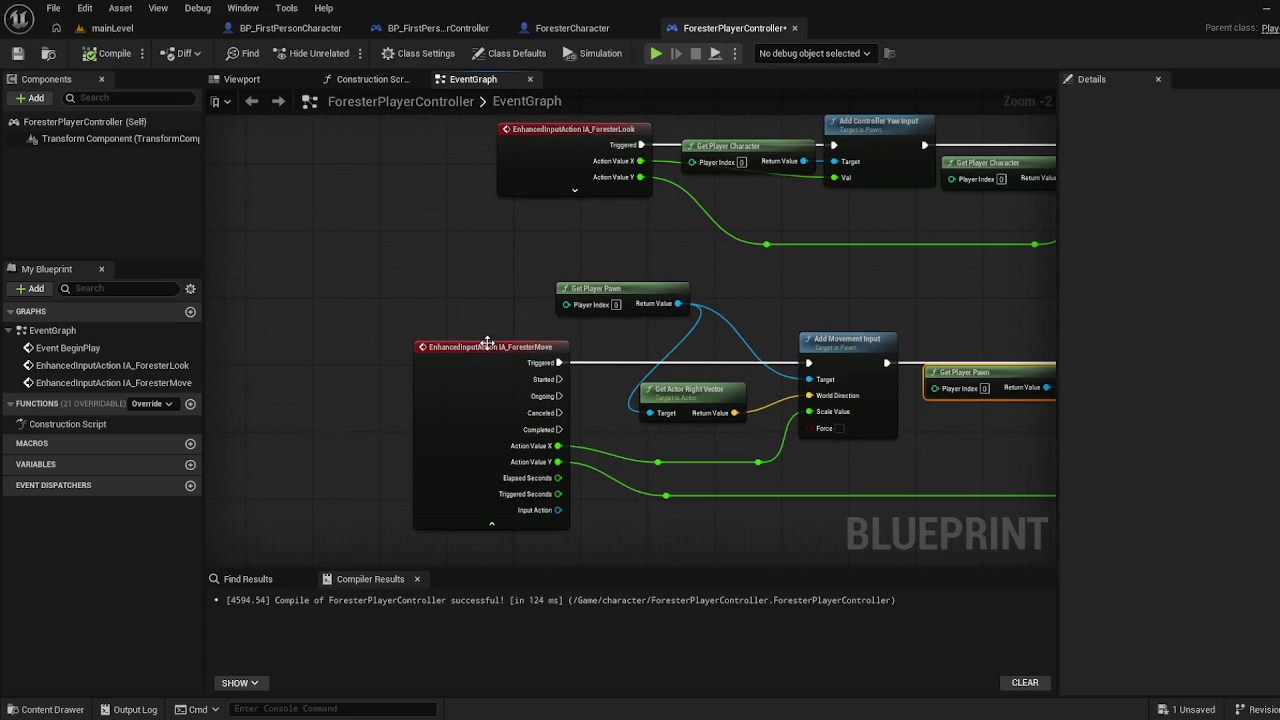
drag(599, 350, 523, 300)
Shift the forward-movement nodes right and line up Get Actor Right Vector and IA_ForesterMove
scroll(523, 300, down, 1)
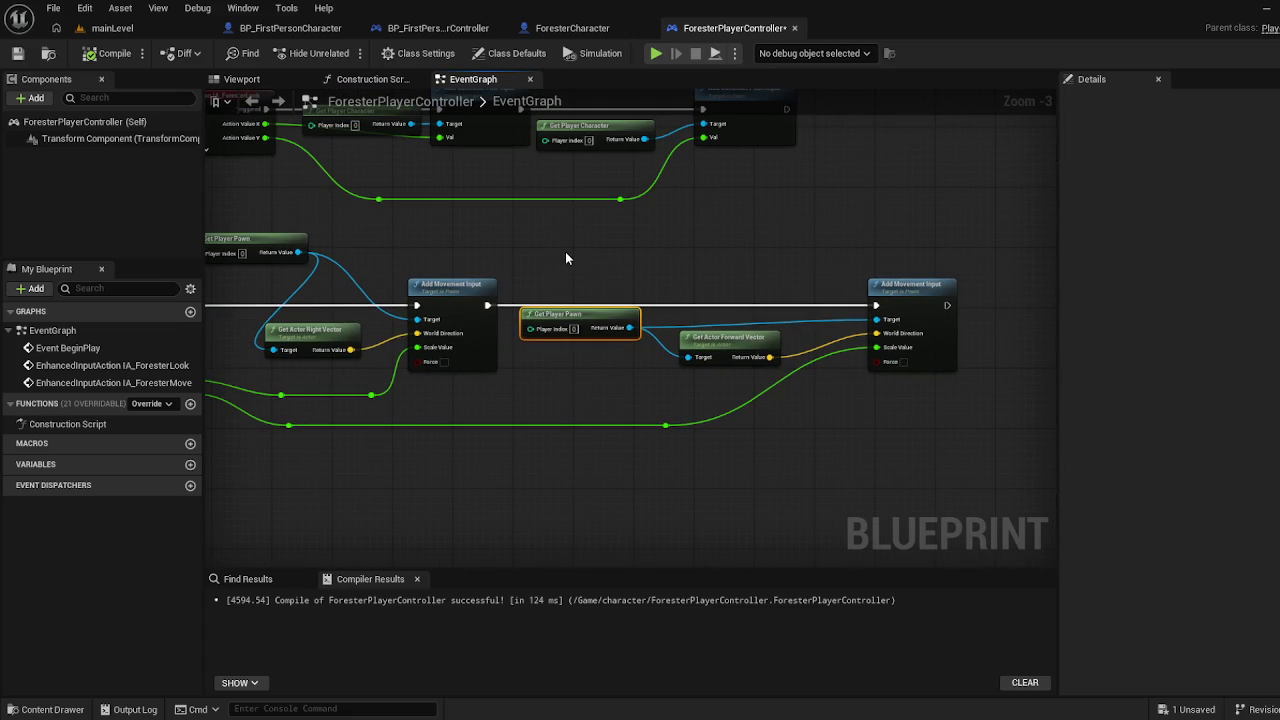
mouse_move(580, 243)
mouse_down()
mouse_move(631, 343)
mouse_move(945, 448)
mouse_up()
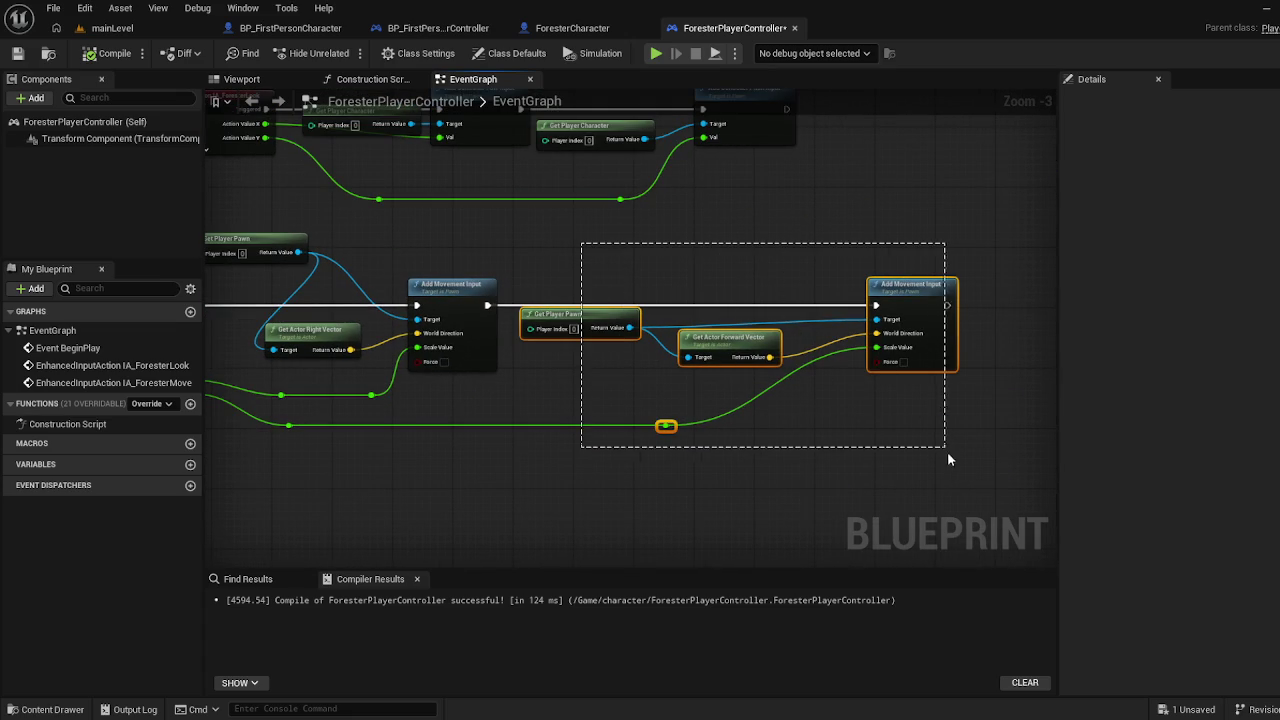
drag(905, 288, 1025, 288)
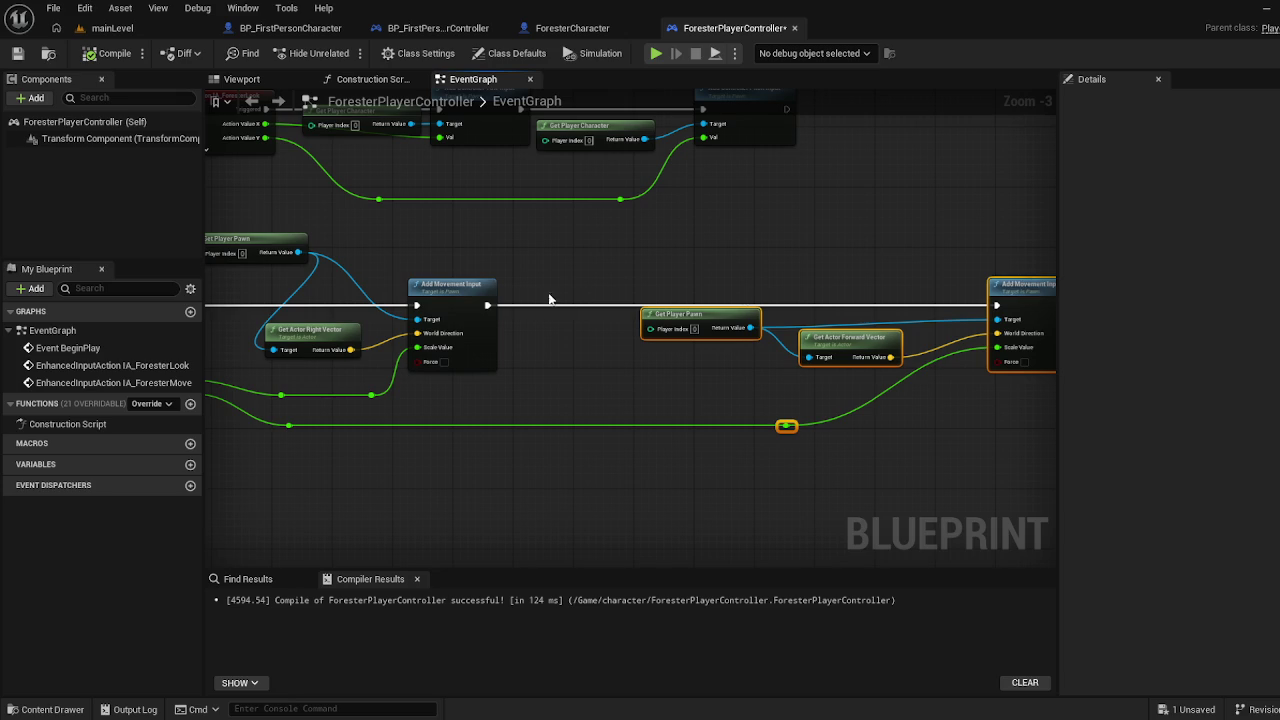
drag(467, 286, 685, 295)
mouse_move(527, 197)
mouse_down()
mouse_move(549, 234)
mouse_move(549, 271)
mouse_up()
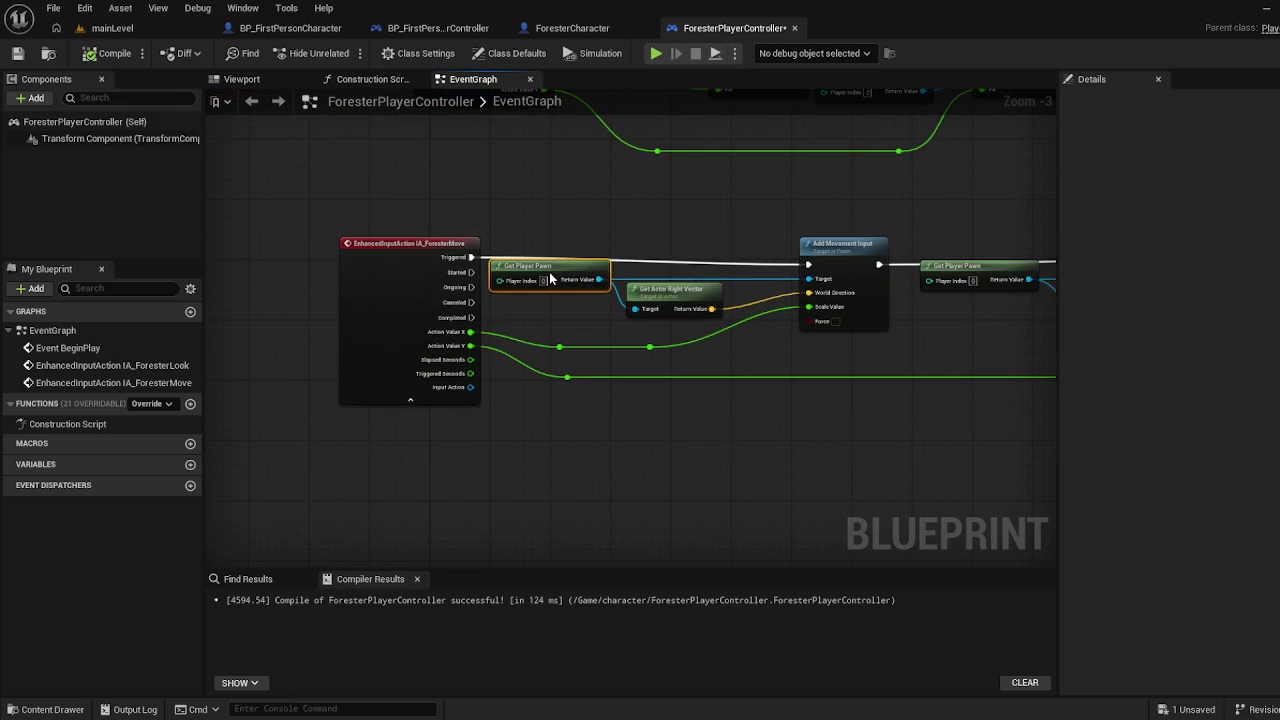
drag(680, 286, 686, 293)
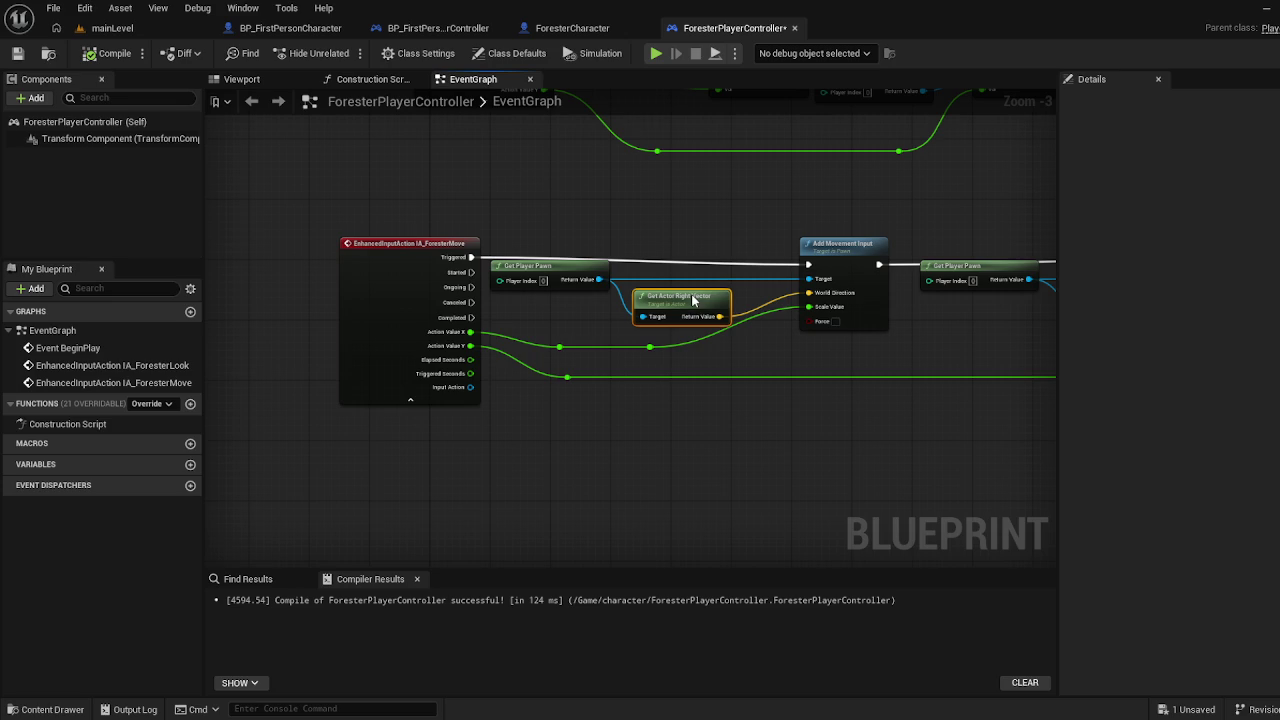
click(577, 280)
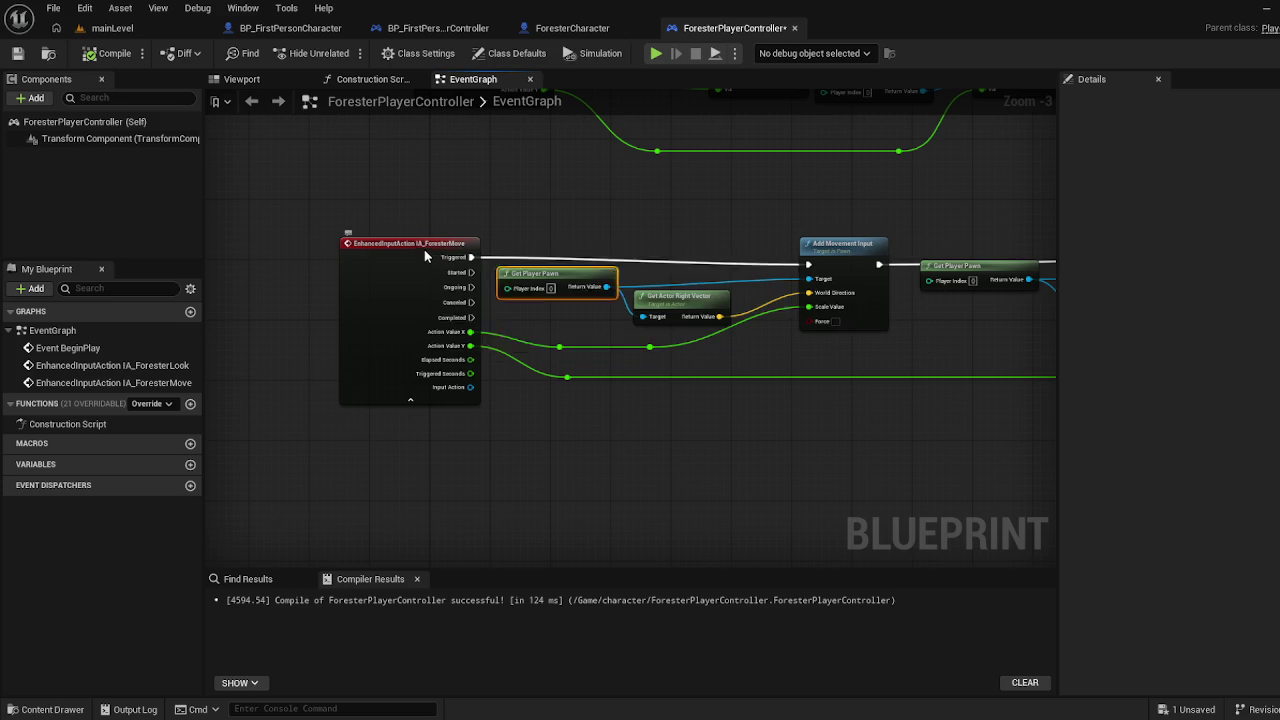
drag(424, 249, 422, 259)
mouse_move(827, 265)
mouse_down()
mouse_move(491, 265)
mouse_move(529, 246)
mouse_up()
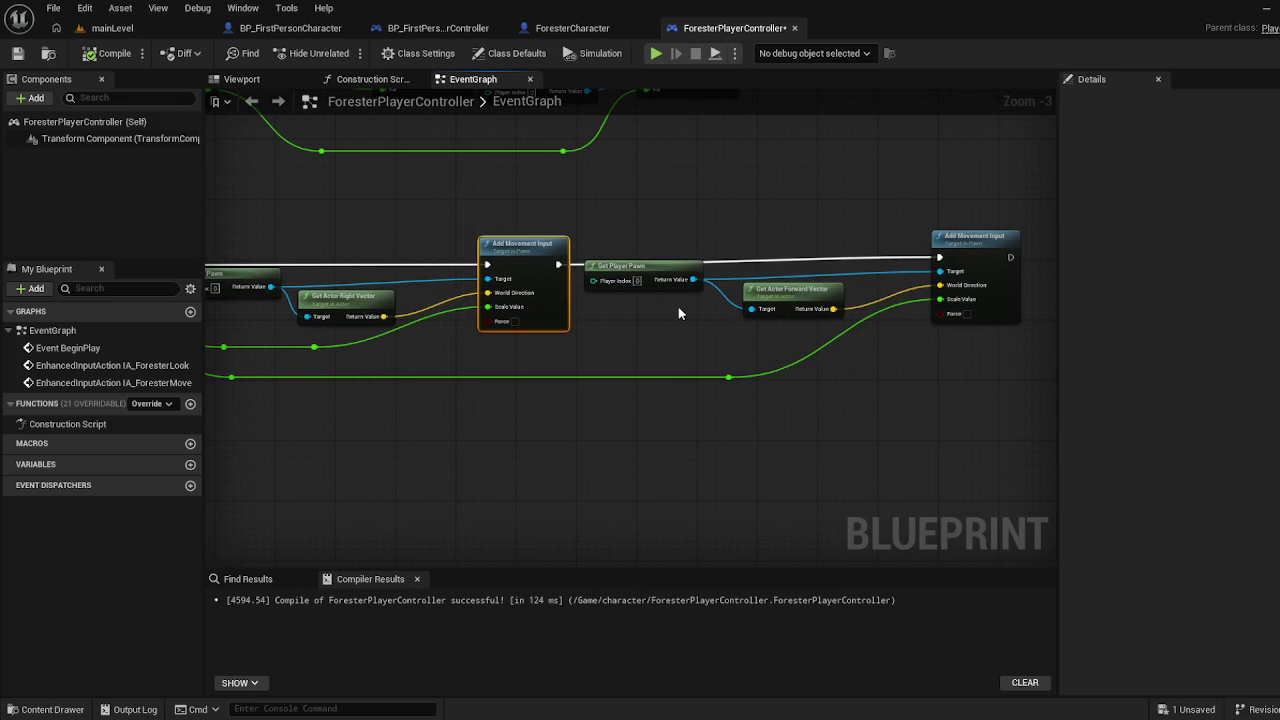
key(Home)
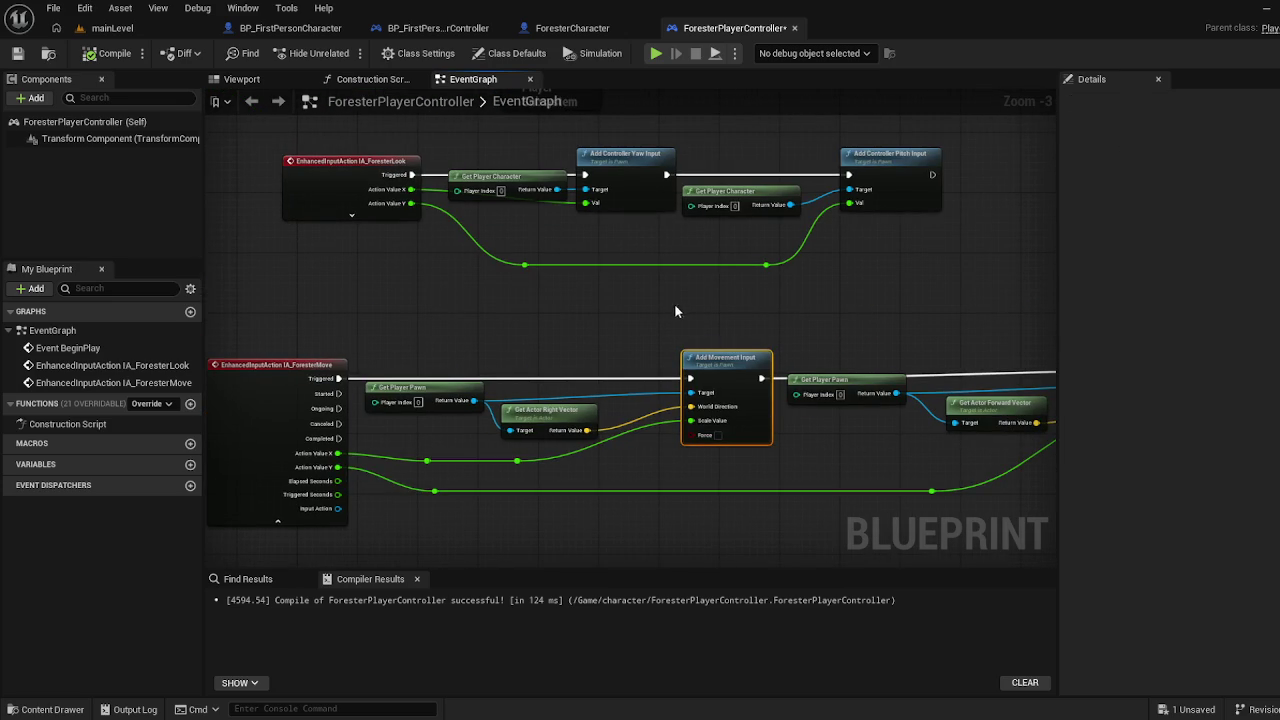
Shift the Look chain left into alignment and raise its two reroute points
mouse_move(312, 300)
mouse_down()
mouse_move(925, 167)
mouse_move(823, 184)
mouse_up()
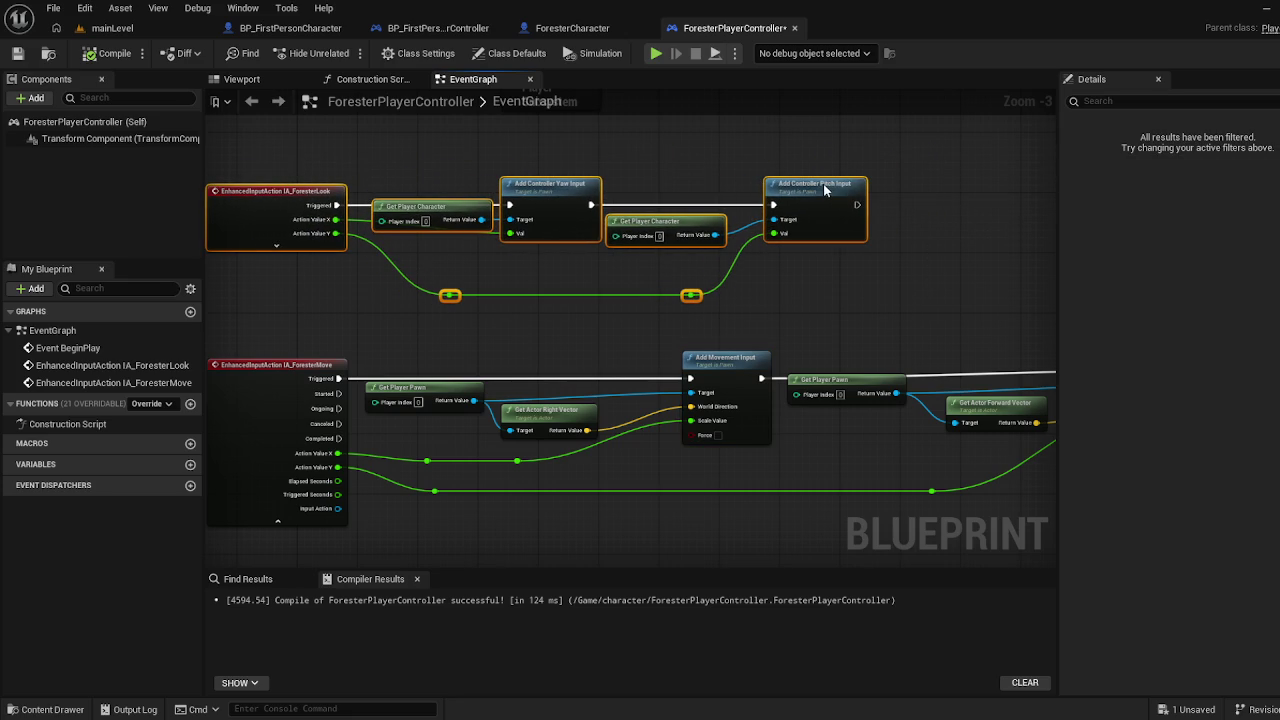
mouse_move(430, 336)
mouse_down()
mouse_move(600, 316)
mouse_move(700, 288)
mouse_move(691, 272)
mouse_up()
click(681, 315)
drag(681, 315, 851, 301)
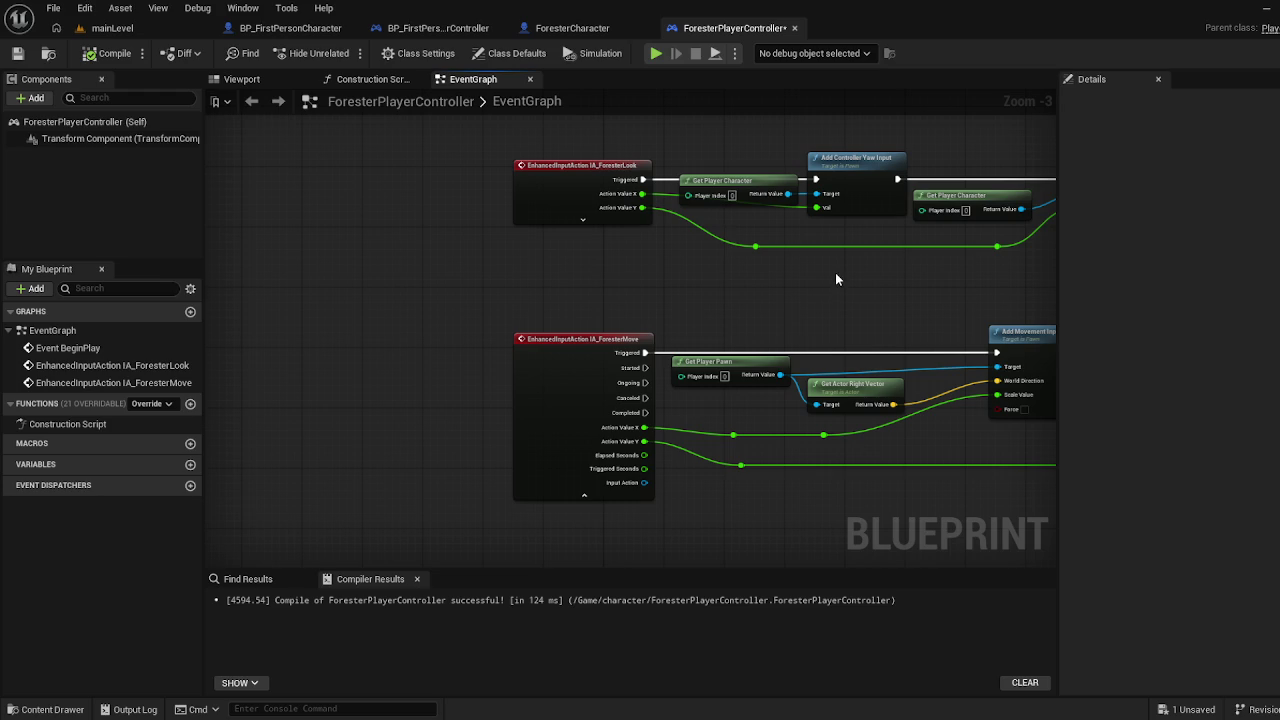
Move the Event BeginPlay and Add Mapping Context nodes left to line up with the chains
drag(805, 271, 633, 483)
scroll(633, 483, down, 1)
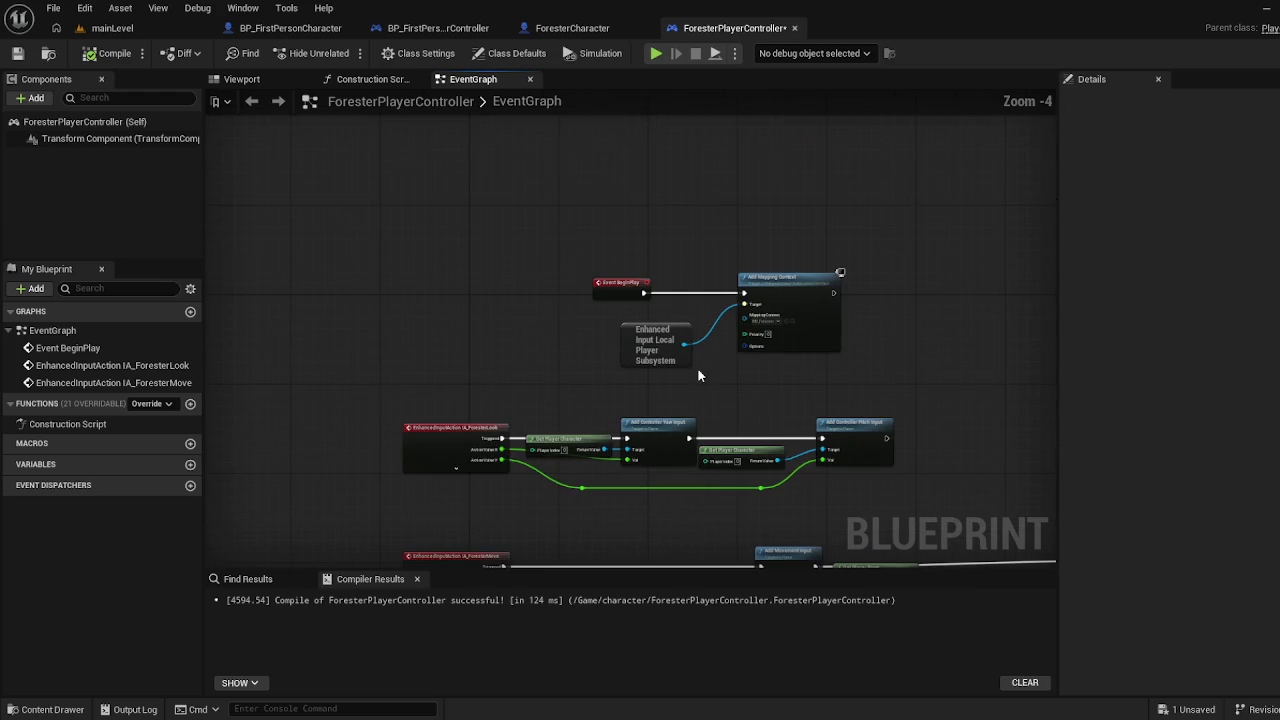
scroll(697, 369, up, 1)
drag(566, 226, 800, 320)
mouse_move(846, 252)
mouse_down()
mouse_move(640, 224)
mouse_move(581, 236)
mouse_up()
scroll(734, 306, down, 5)
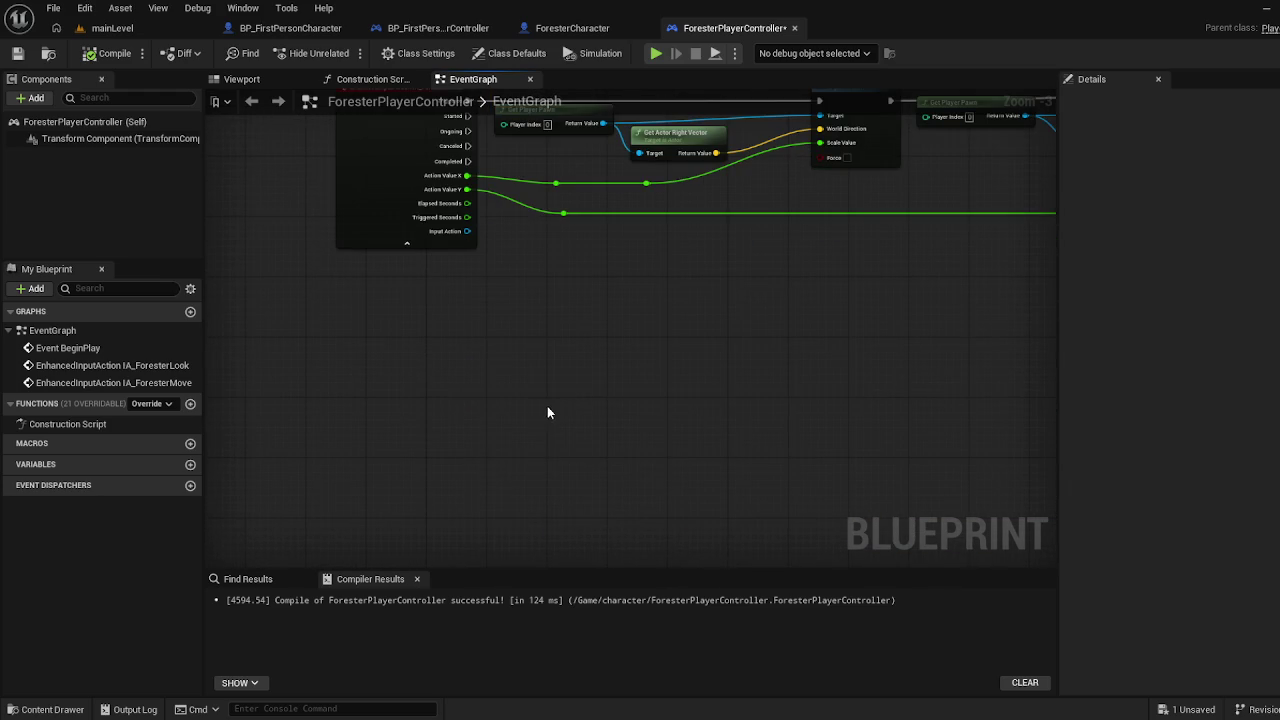
Add an IA_ForesterFlushlight event from a 'forester' search and place it below the Move event
right_click(462, 394)
text(forester)
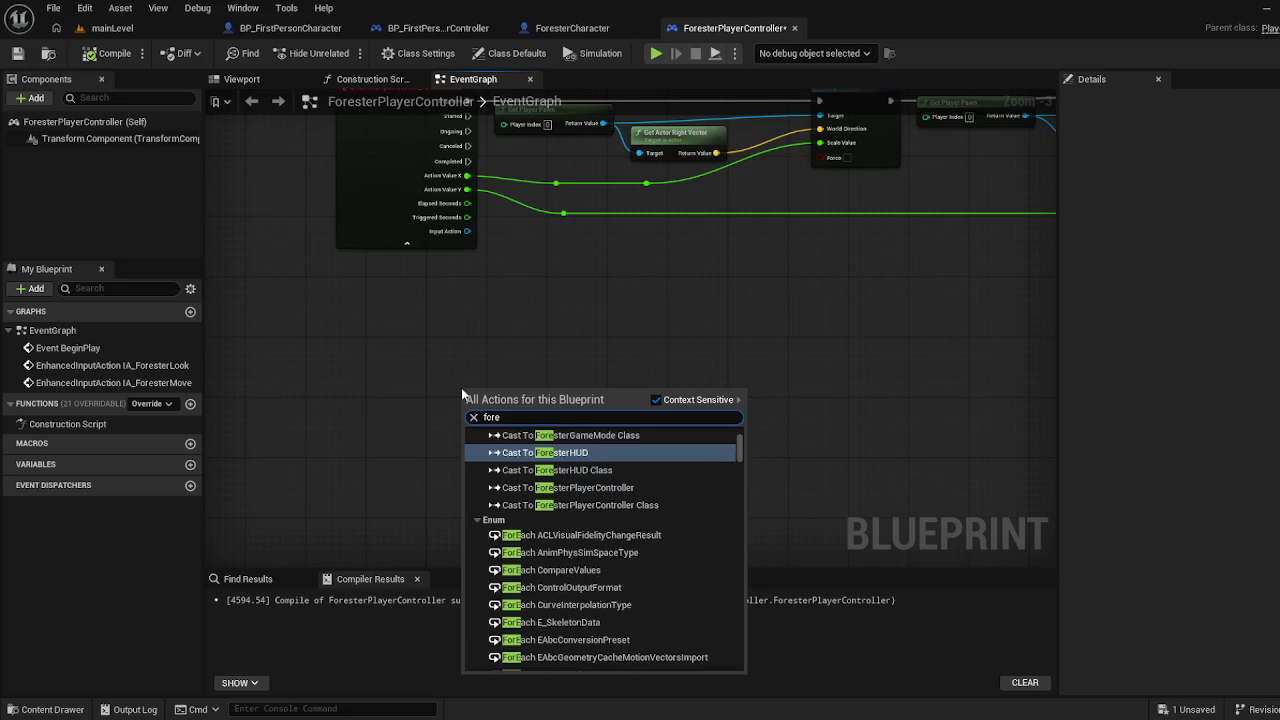
scroll(579, 473, up, 4)
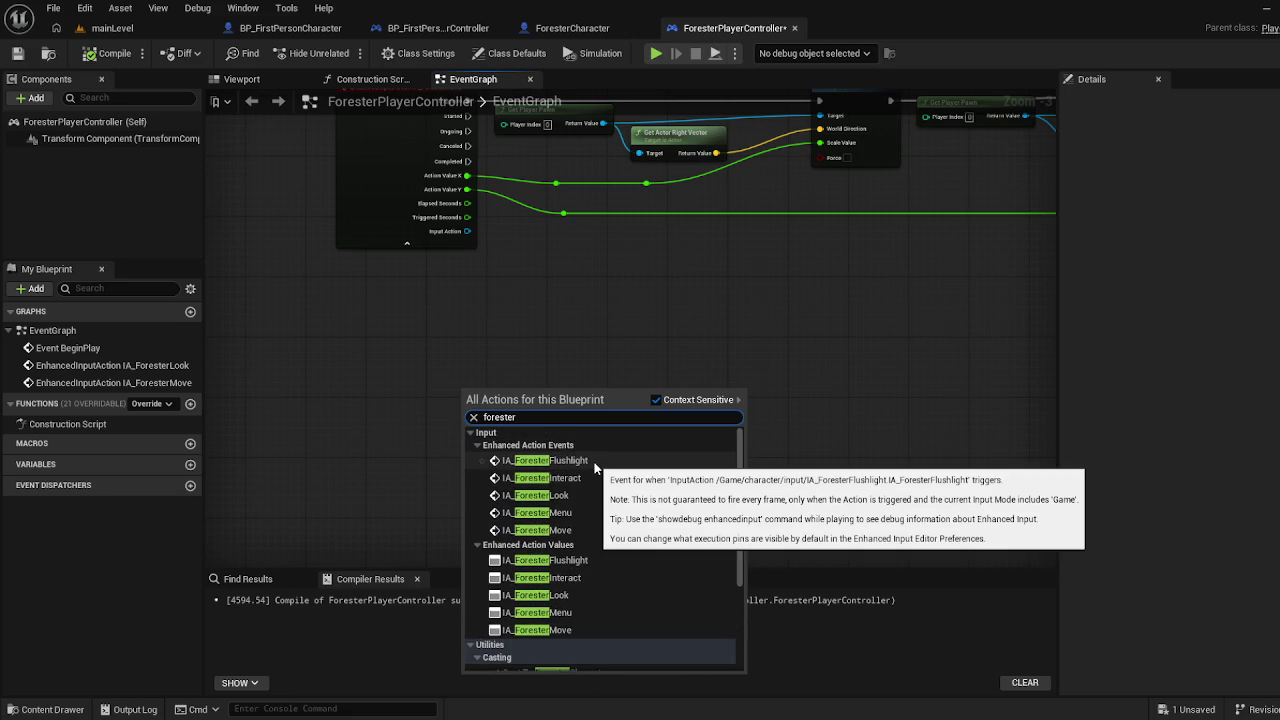
click(595, 467)
drag(566, 388, 432, 309)
Search the action list for 'forester' again to add another input event
right_click(433, 491)
text(forester)
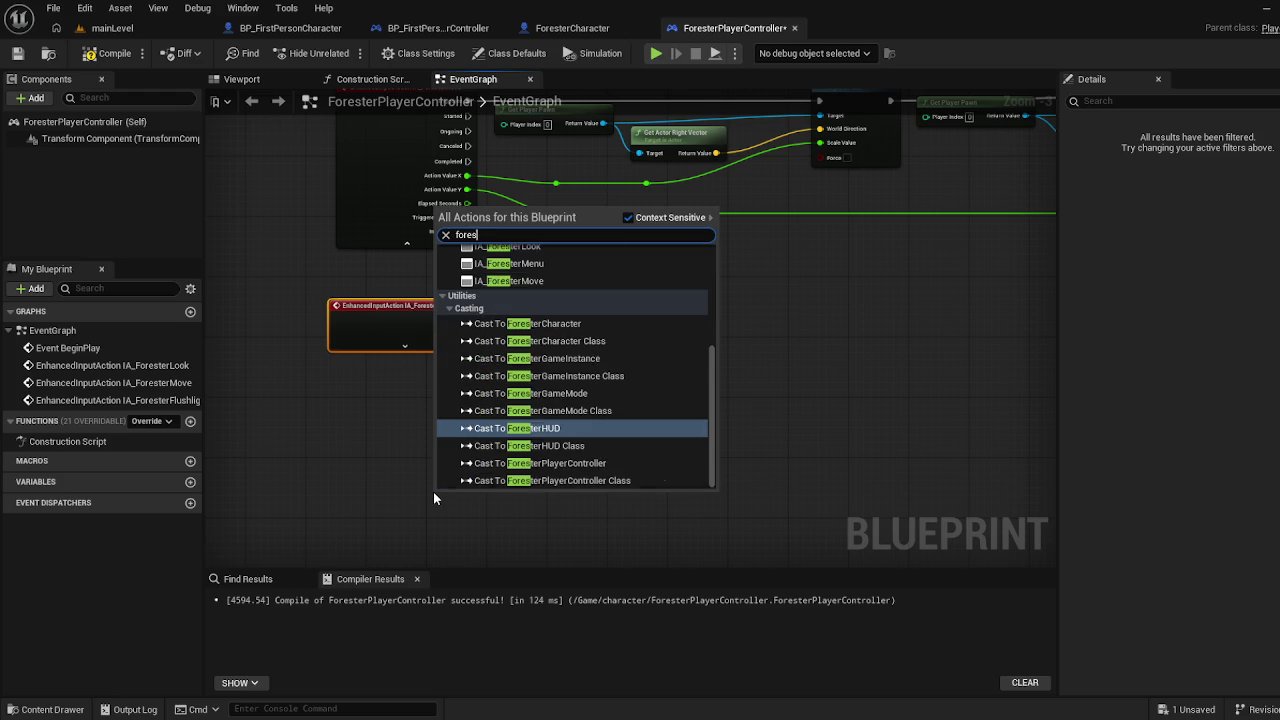
scroll(600, 376, up, 5)
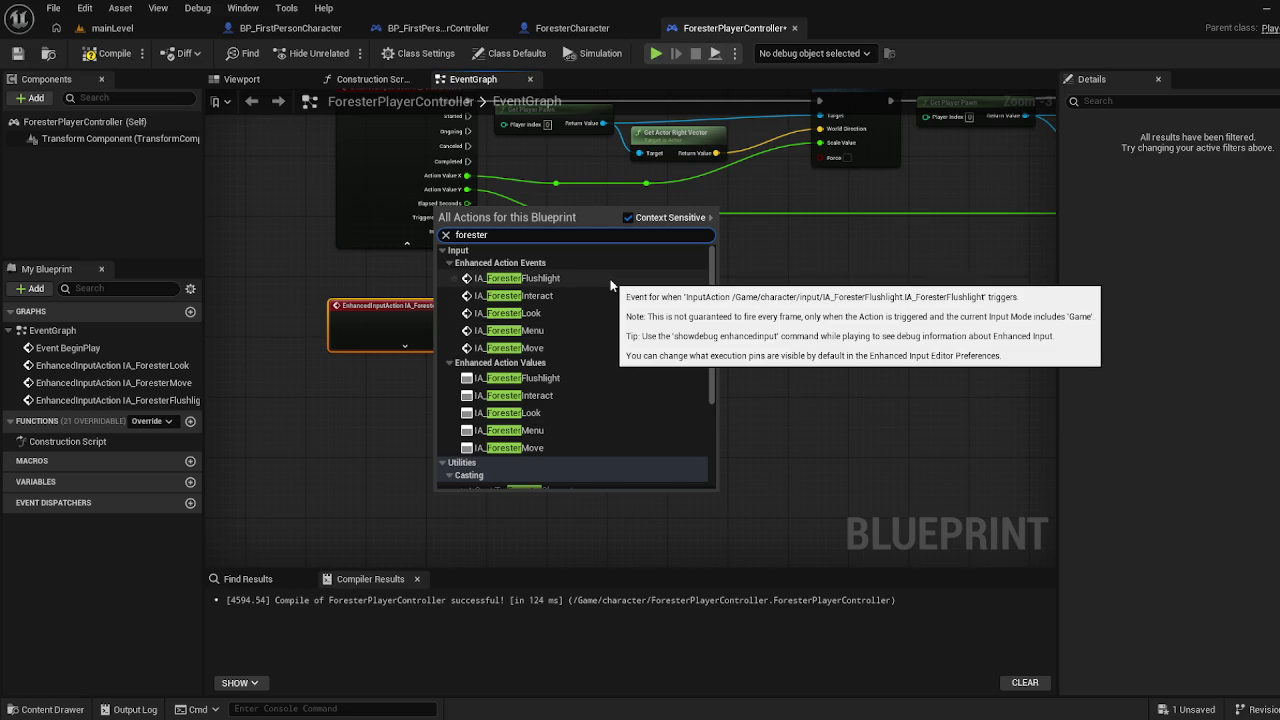
Add IA_ForesterInteract via a 'forester inte' search and place it beneath the Flushlight event
click(816, 327)
right_click(816, 327)
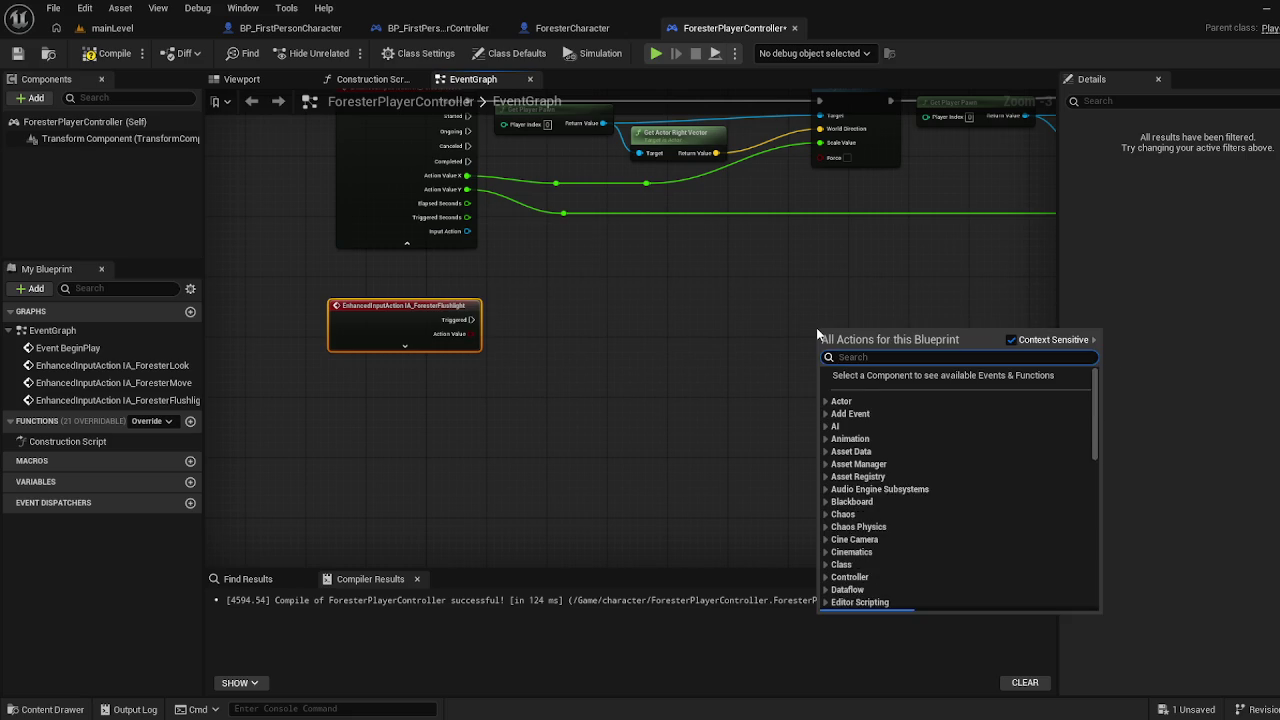
text(foreste)
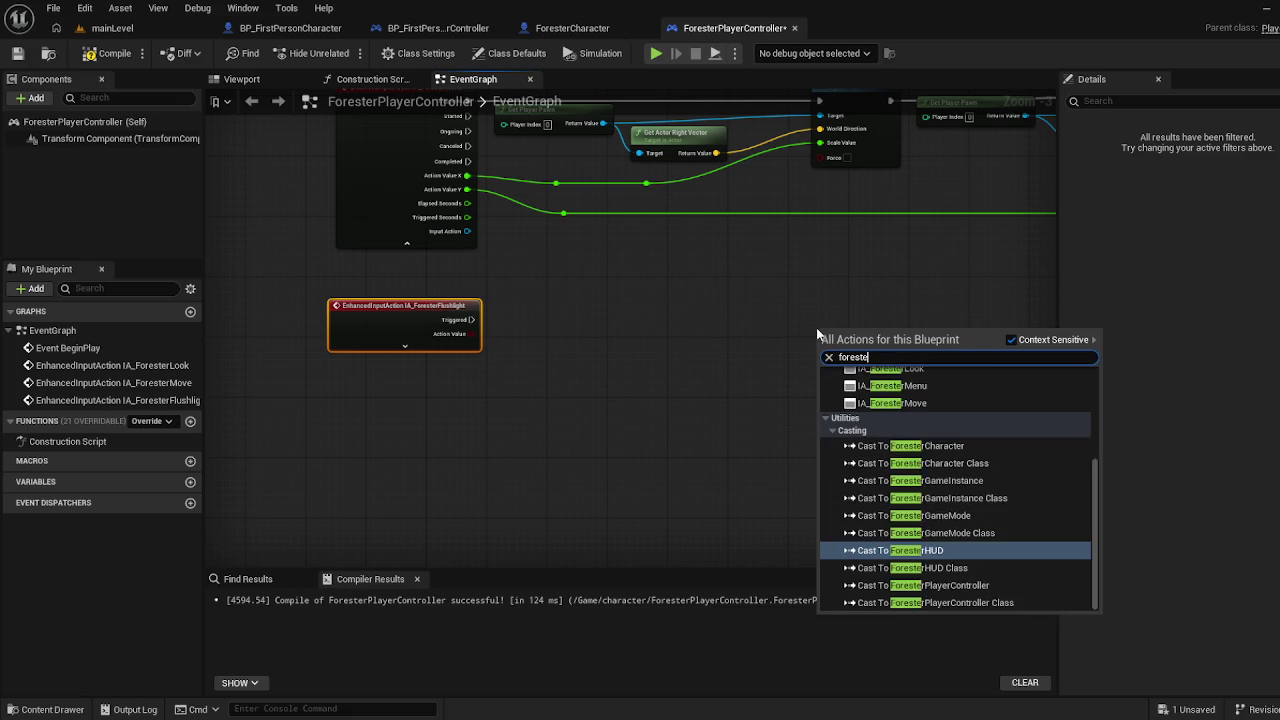
text(r inte)
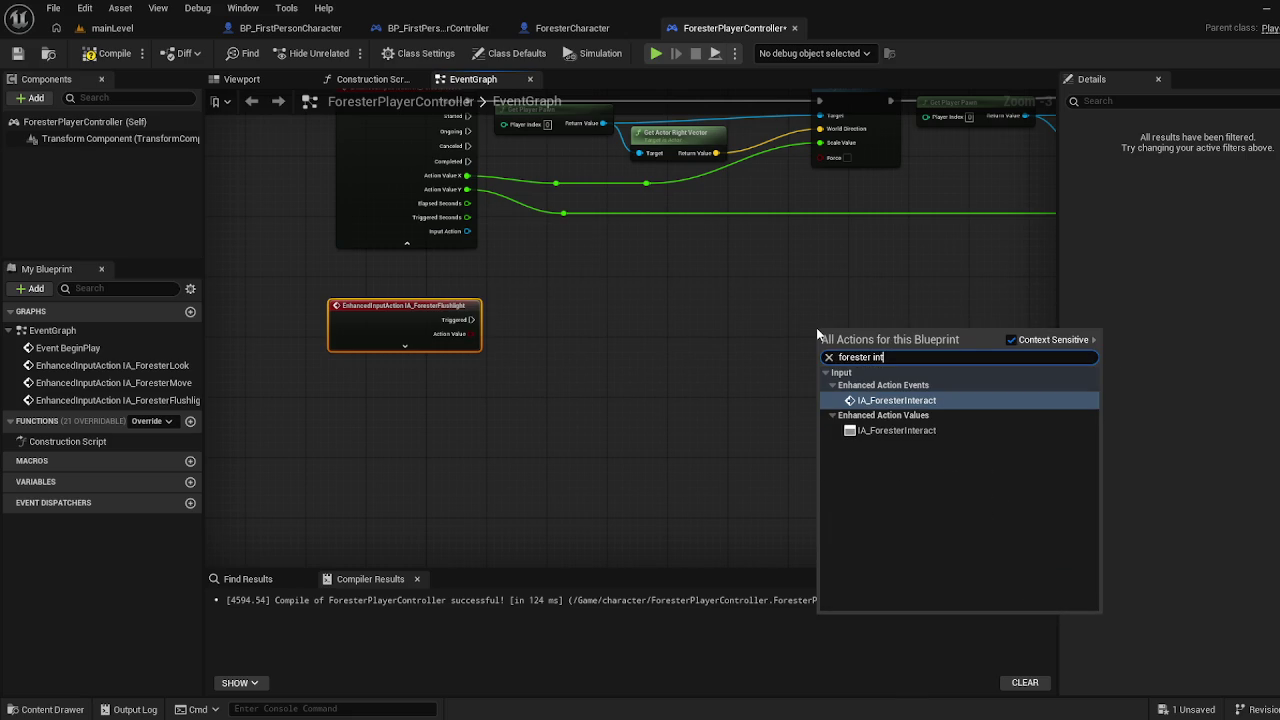
key(Return)
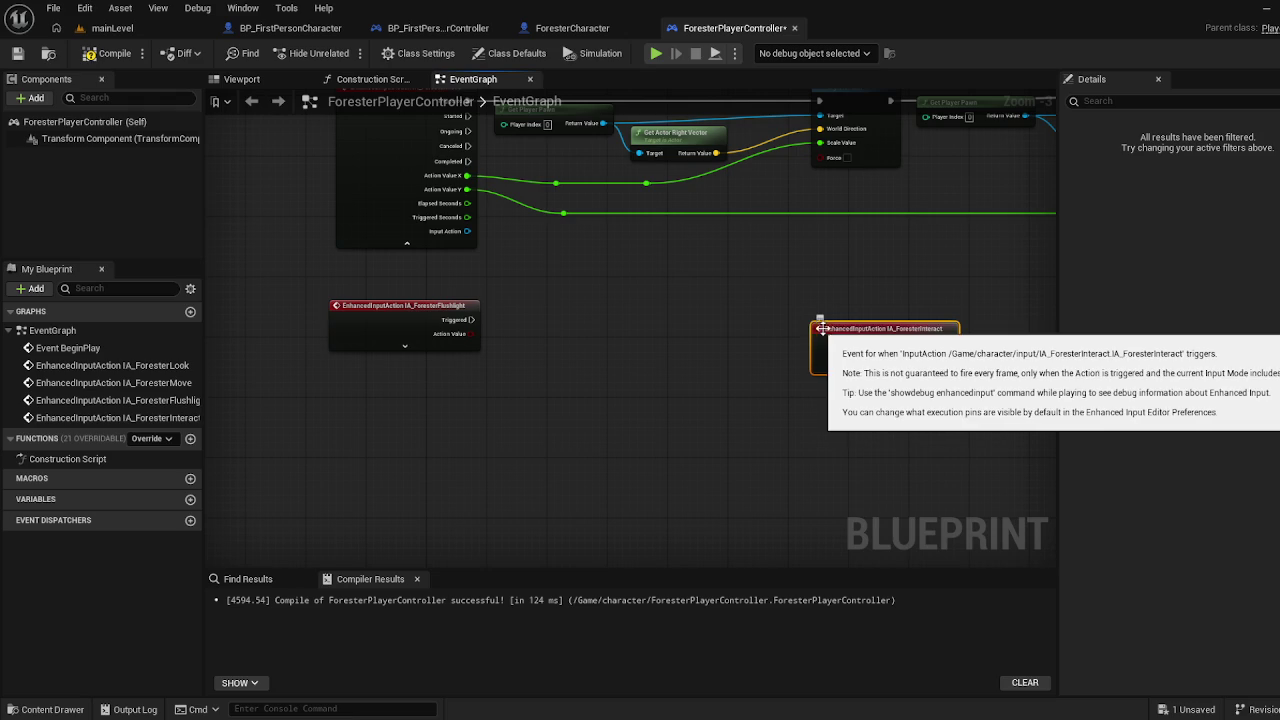
drag(882, 347, 397, 379)
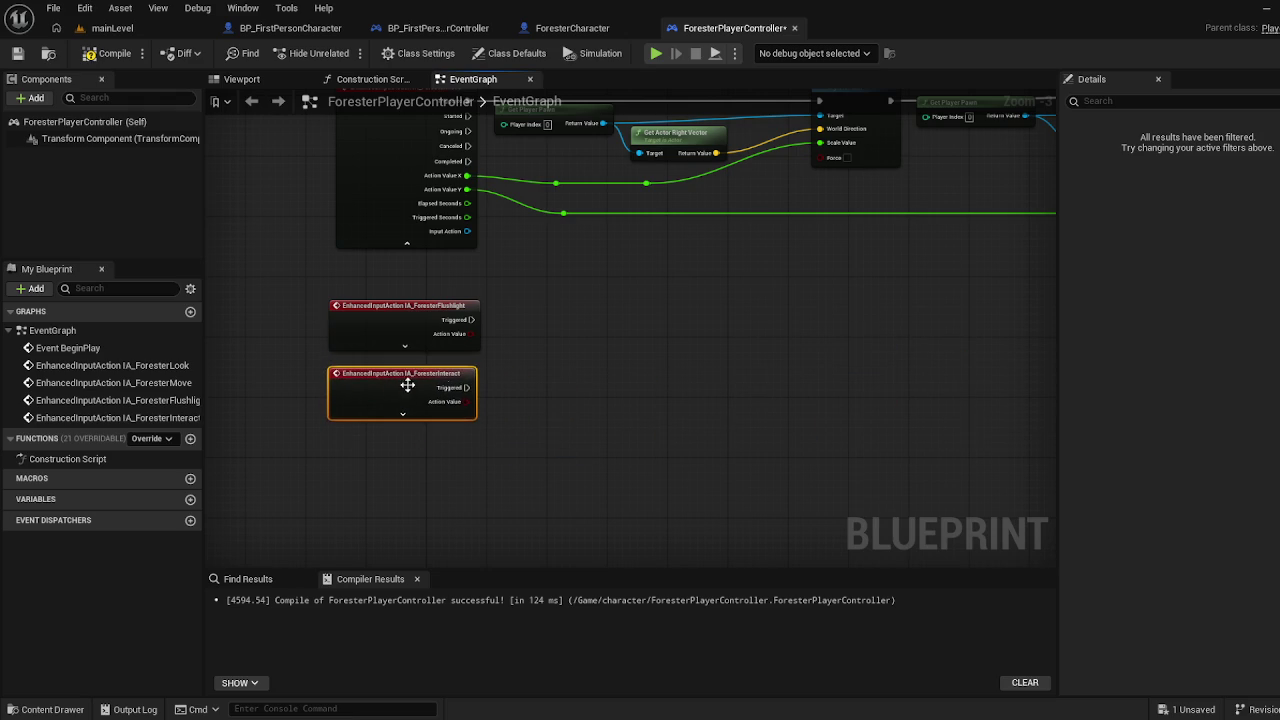
scroll(499, 367, up, 3)
drag(499, 367, 619, 346)
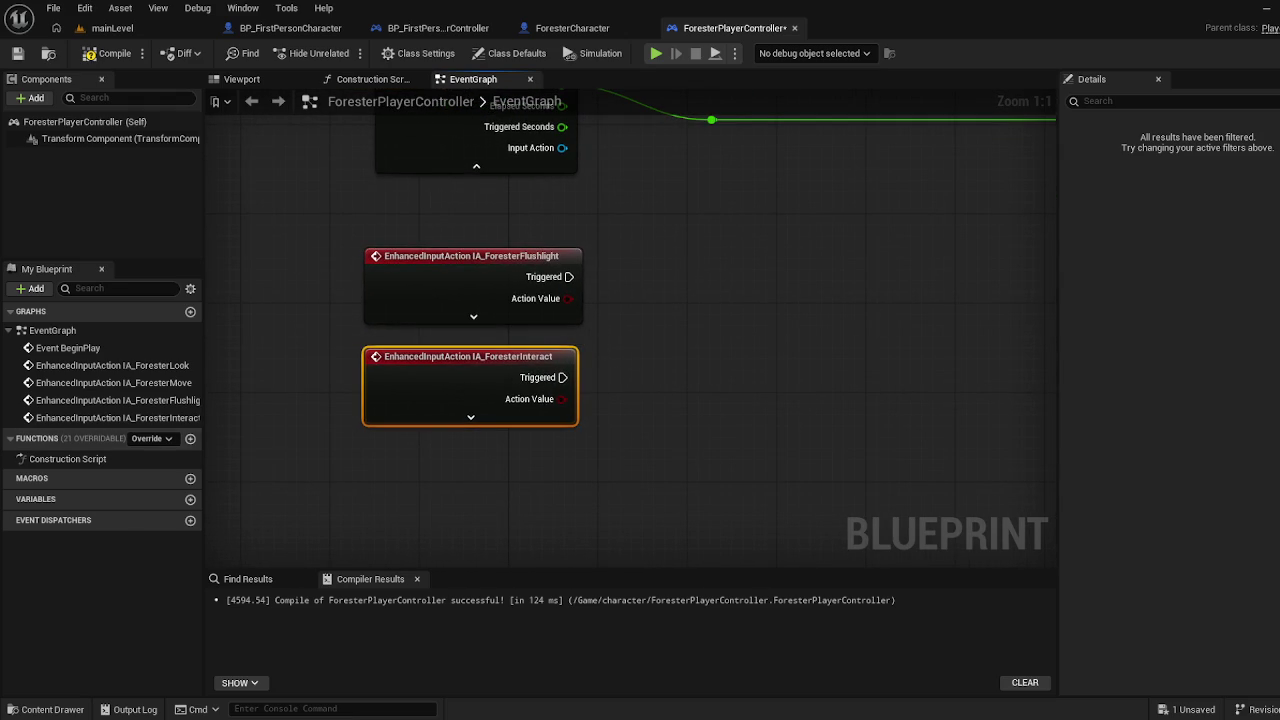